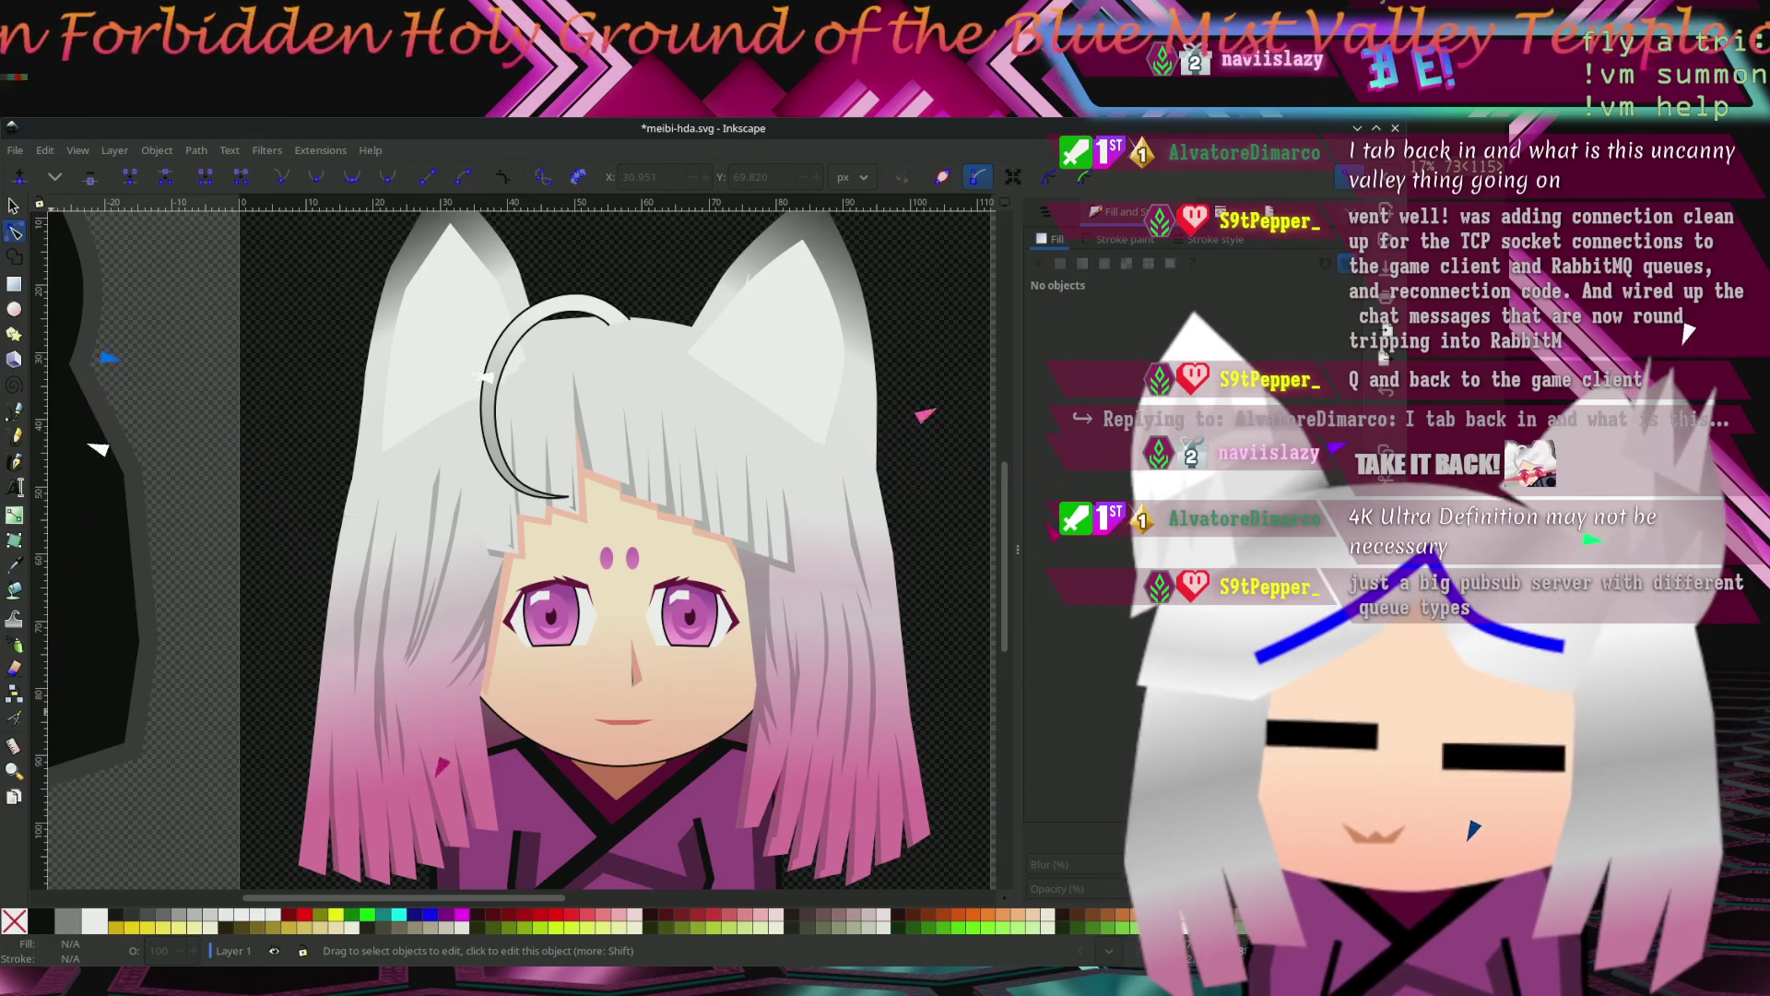
{"action": "key", "text": "s"}
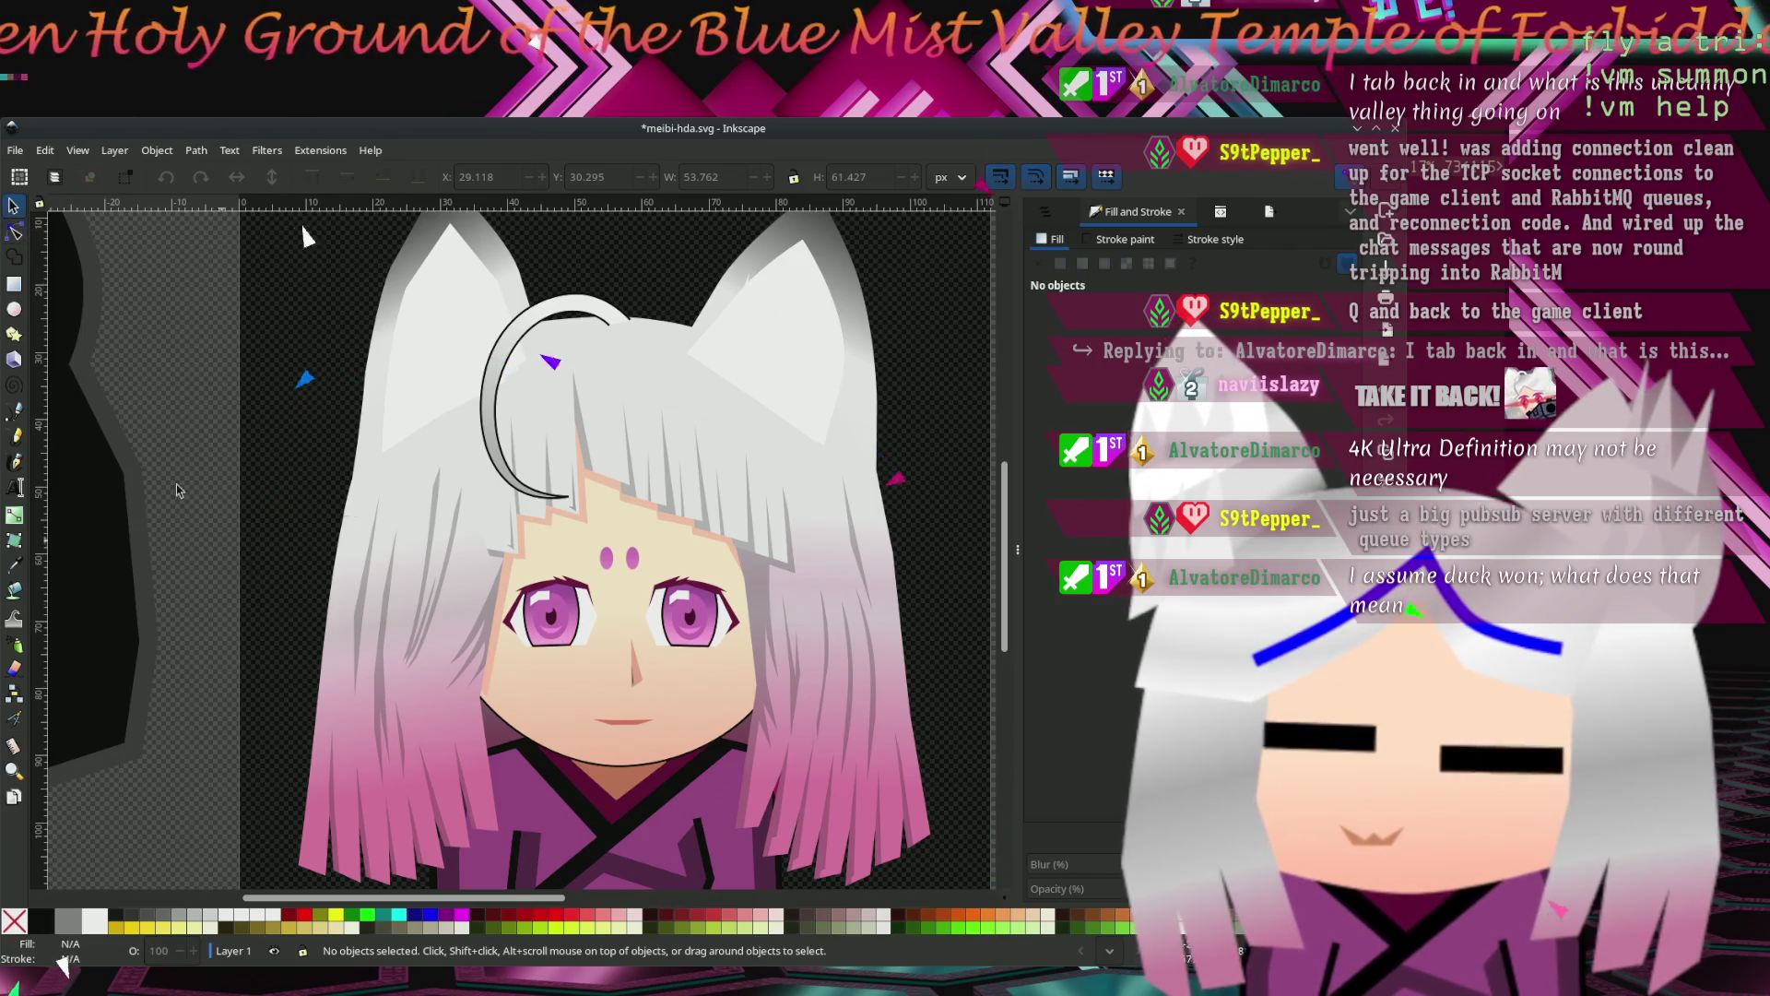
{"action": "mouse_move", "coordinate": [193, 606]}
{"action": "left_mouse_down"}
{"action": "mouse_move", "coordinate": [181, 590]}
{"action": "mouse_move", "coordinate": [800, 662]}
{"action": "left_mouse_up"}
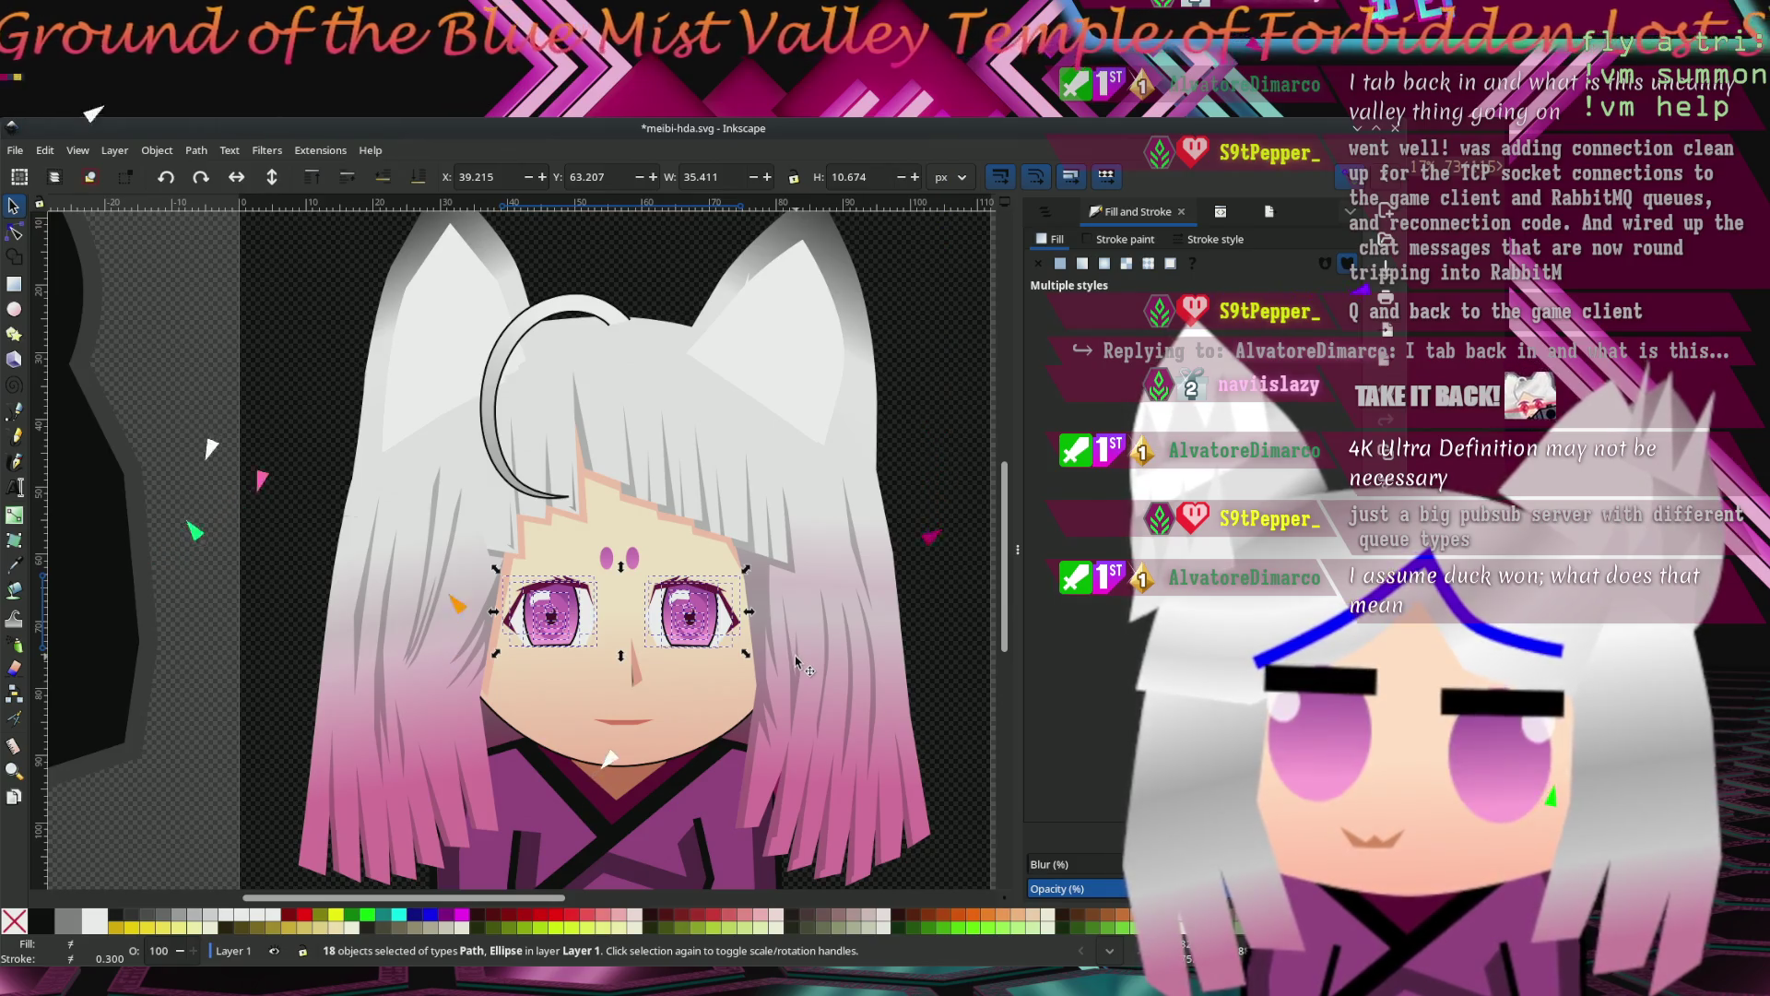
{"action": "scroll", "coordinate": [584, 522], "scroll_direction": "down", "scroll_amount": 4}
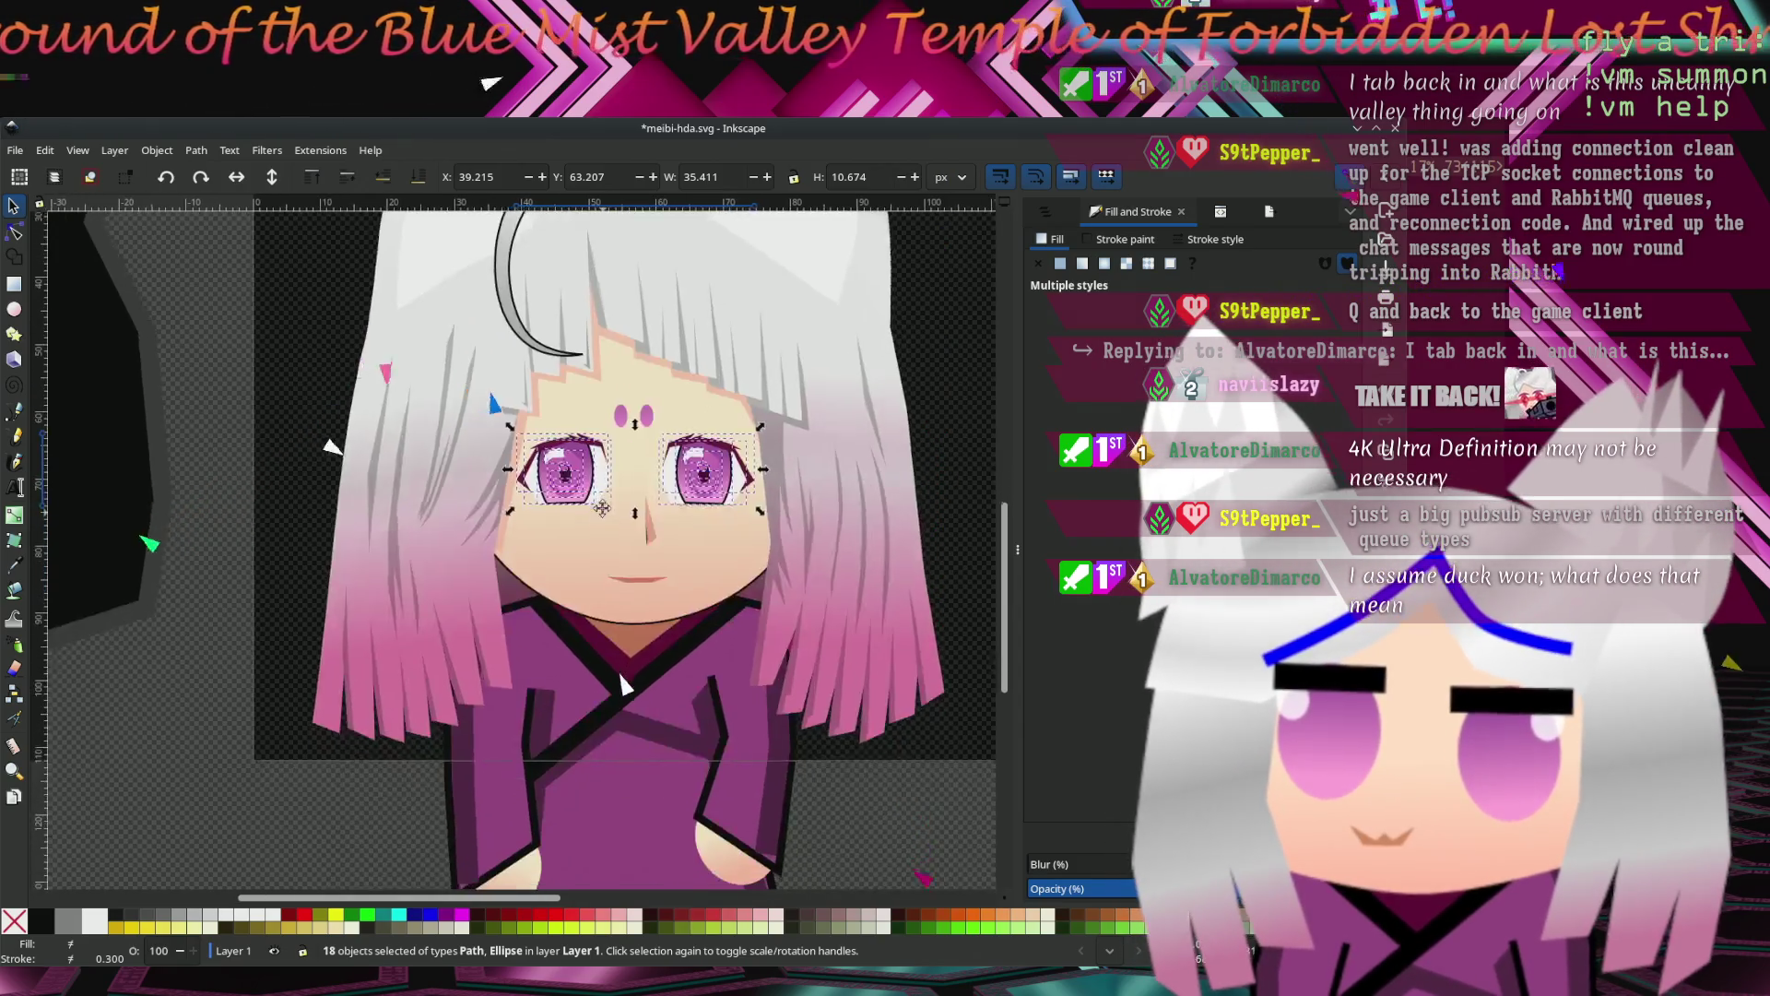
{"action": "scroll", "coordinate": [585, 522], "scroll_direction": "left", "scroll_amount": 5}
{"action": "mouse_move", "coordinate": [737, 490]}
{"action": "left_mouse_down"}
{"action": "mouse_move", "coordinate": [225, 830]}
{"action": "mouse_move", "coordinate": [167, 832]}
{"action": "left_mouse_up"}
{"action": "scroll", "coordinate": [261, 823], "scroll_direction": "up", "scroll_amount": 3}
{"action": "scroll", "coordinate": [261, 823], "scroll_direction": "right", "scroll_amount": 5}
{"action": "key", "text": "Escape"}
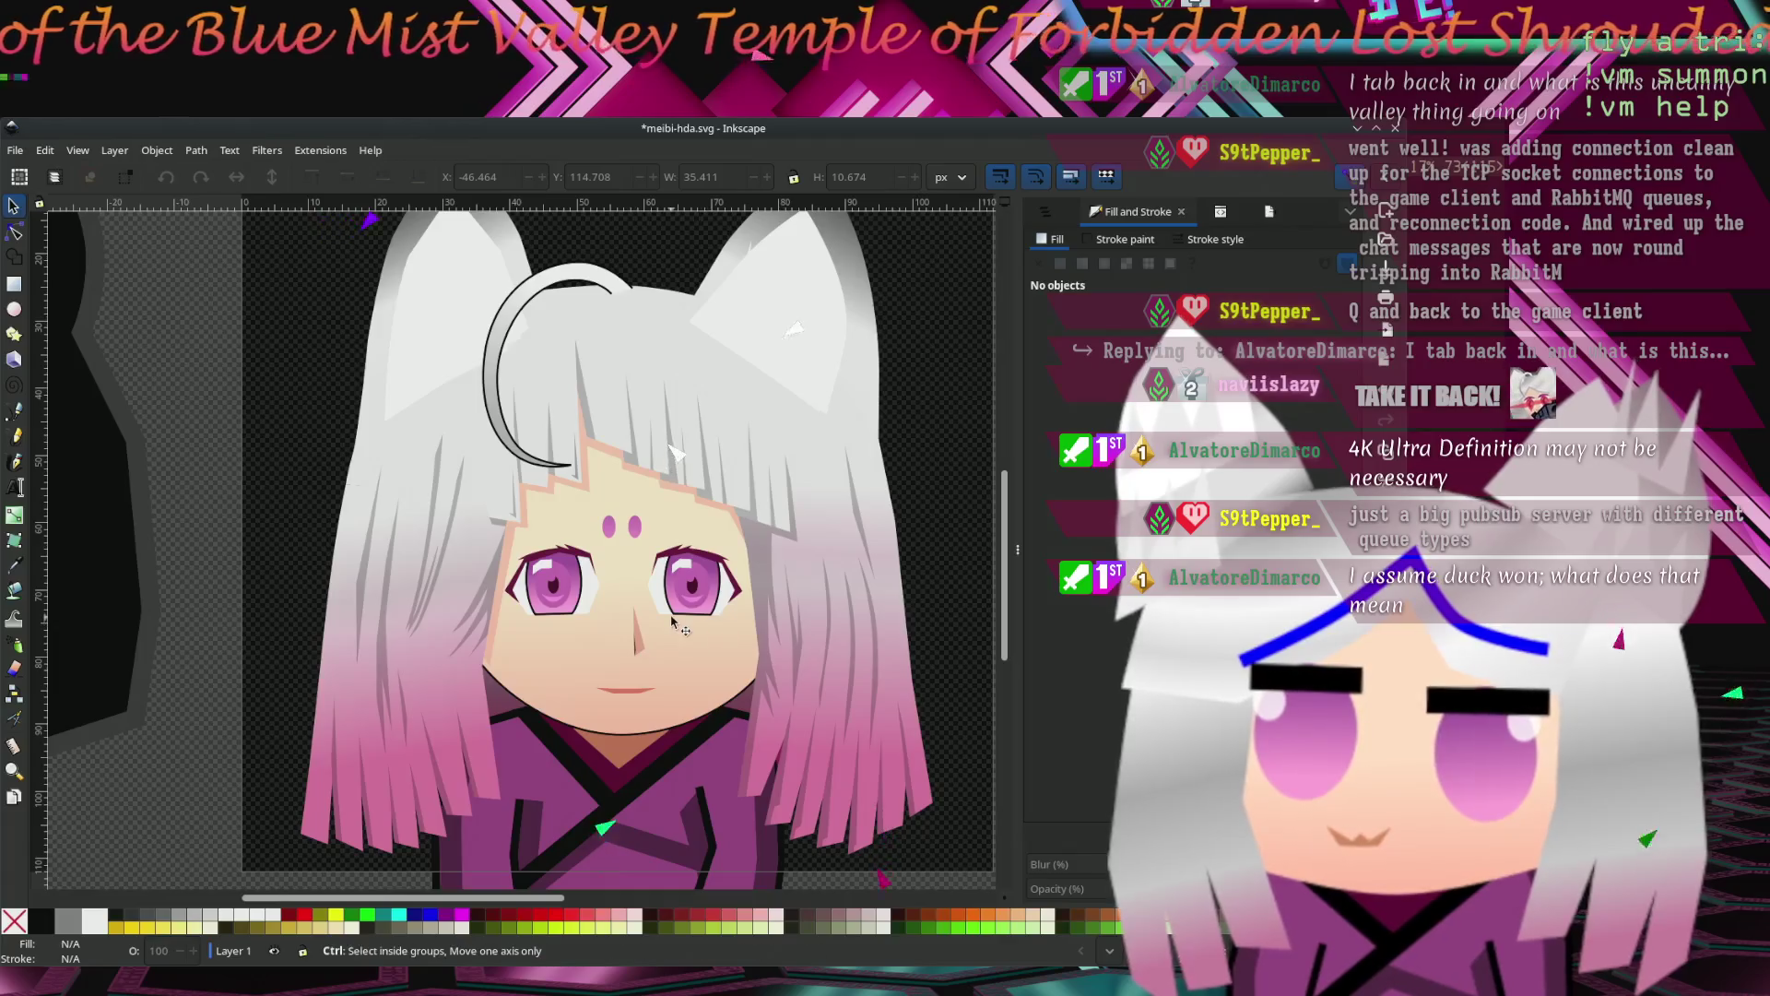
{"action": "scroll", "coordinate": [667, 618], "scroll_direction": "up", "scroll_amount": 2}
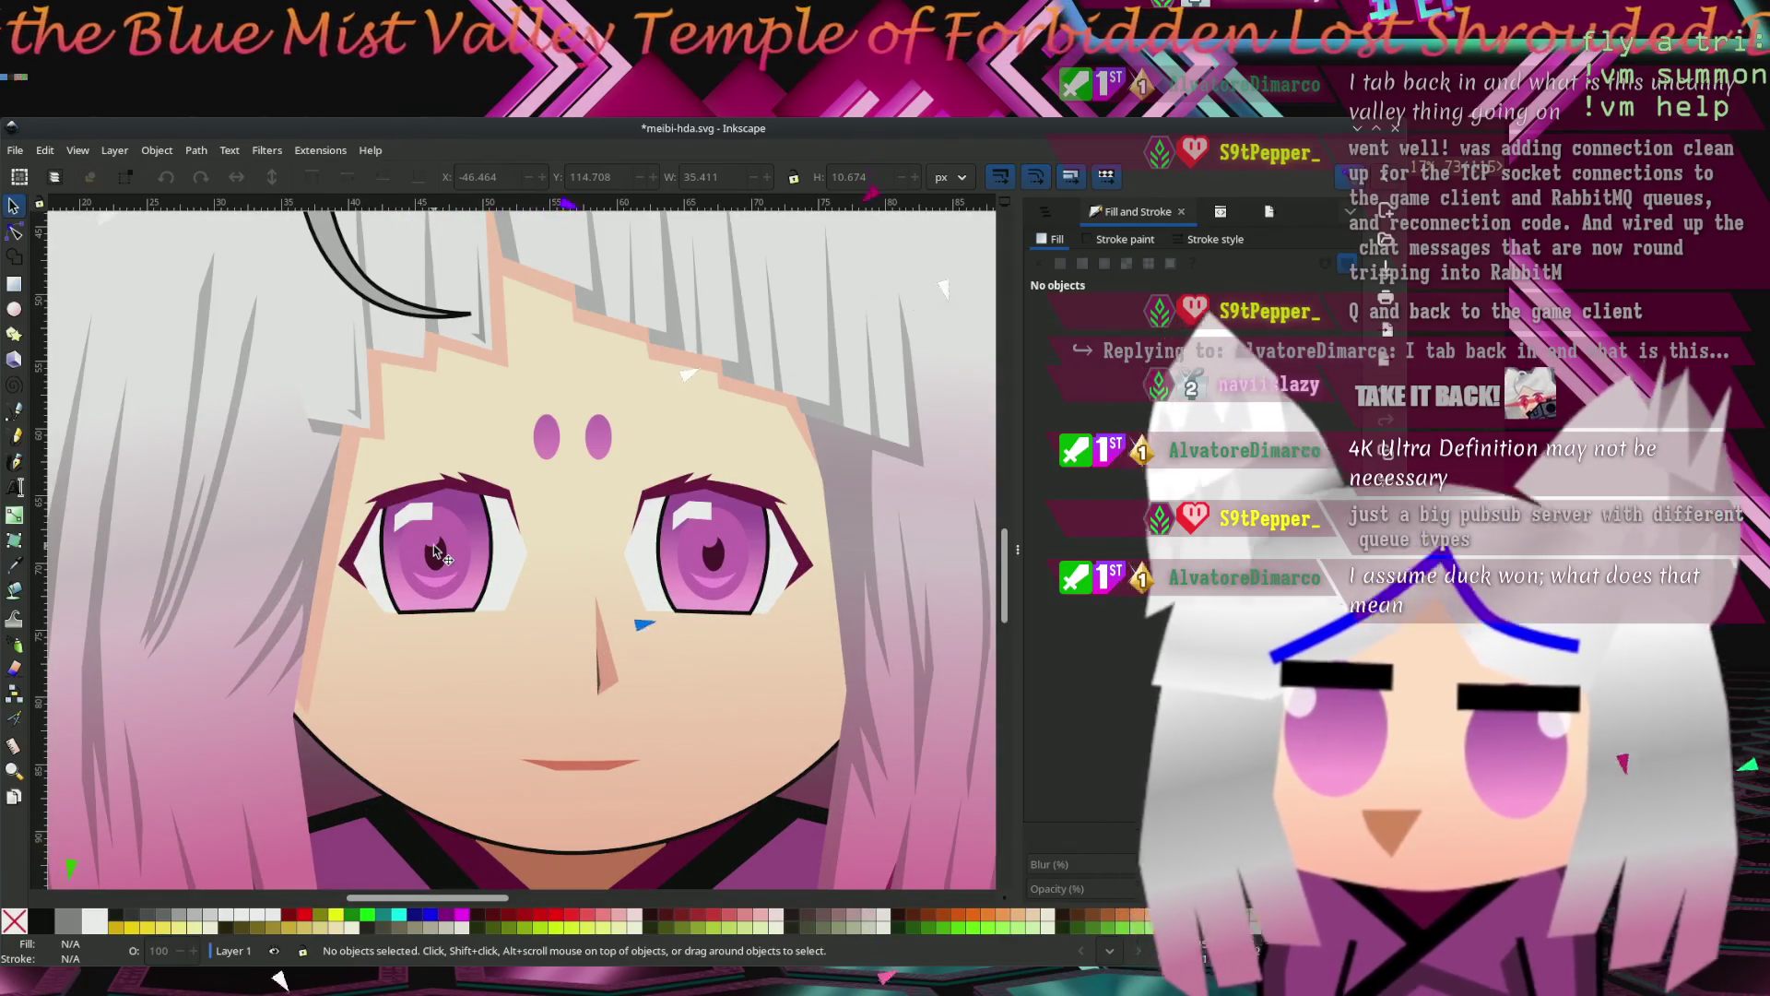
Delete the dark pupils, pink irises and highlights from both eyes, leaving them white.
{"action": "left_click", "coordinate": [433, 553]}
{"action": "left_click", "coordinate": [706, 553], "text": "shift"}
{"action": "key", "text": "Delete"}
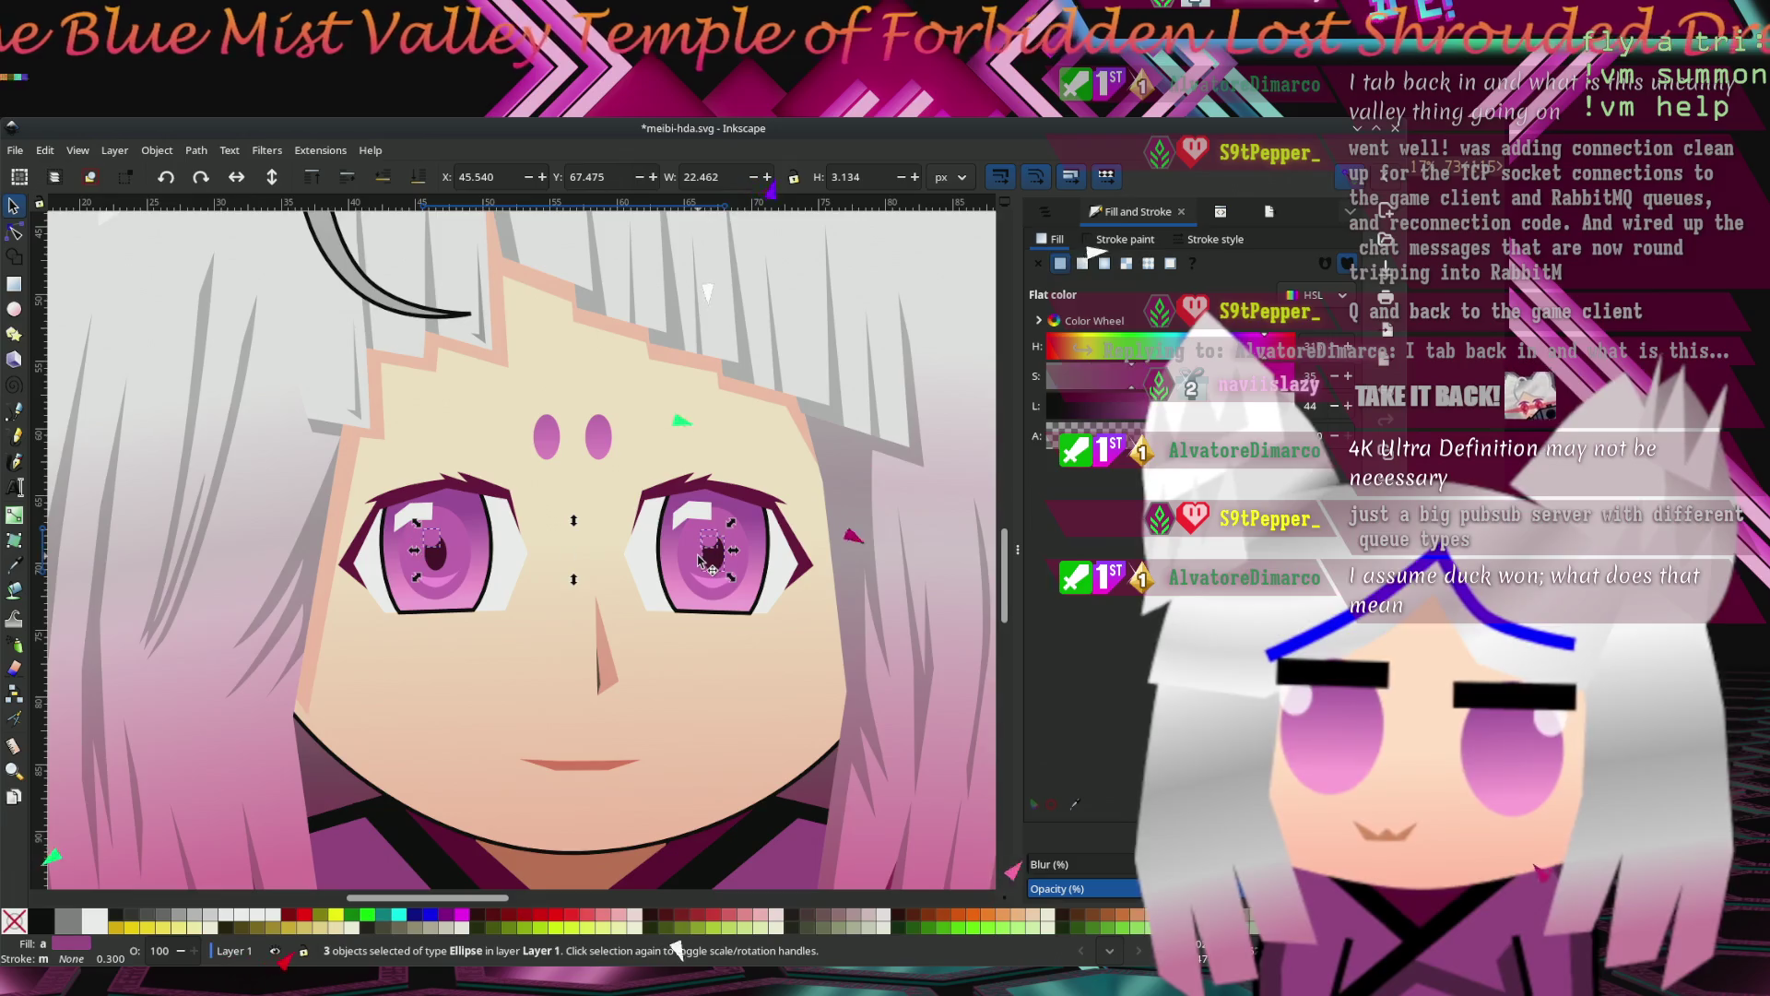
{"action": "left_click", "coordinate": [712, 562]}
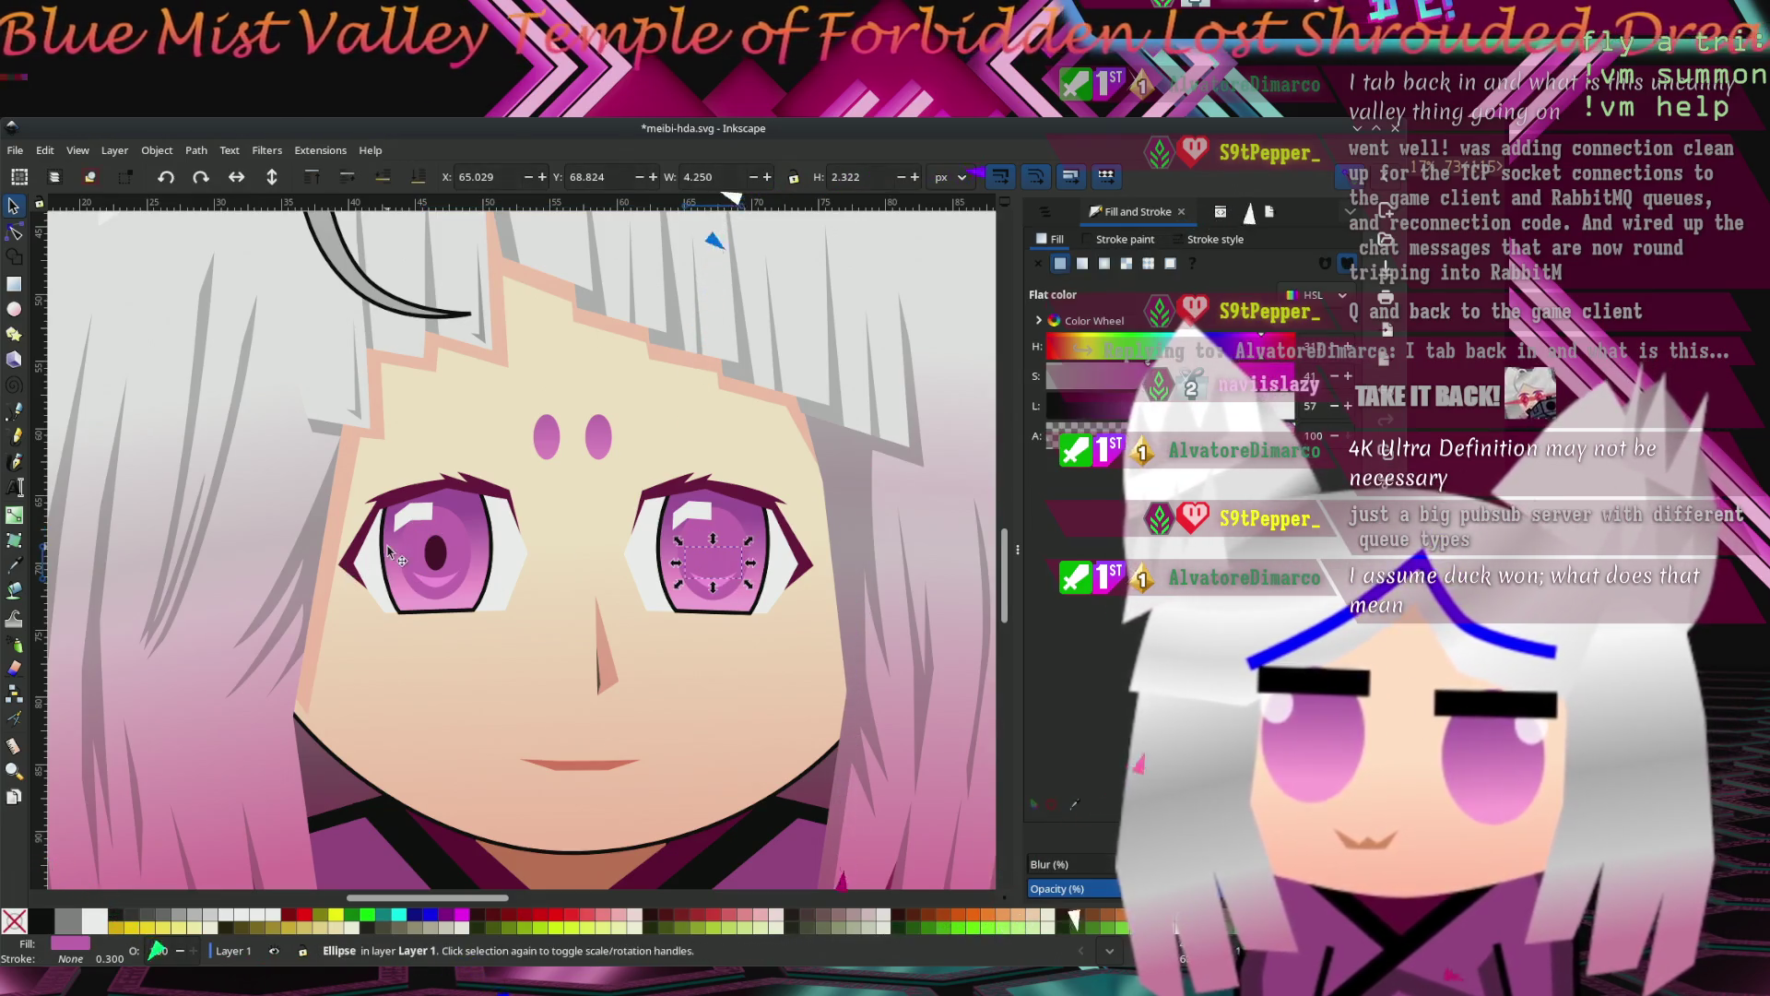
{"action": "left_click", "coordinate": [439, 563], "text": "shift"}
{"action": "left_click", "coordinate": [446, 567]}
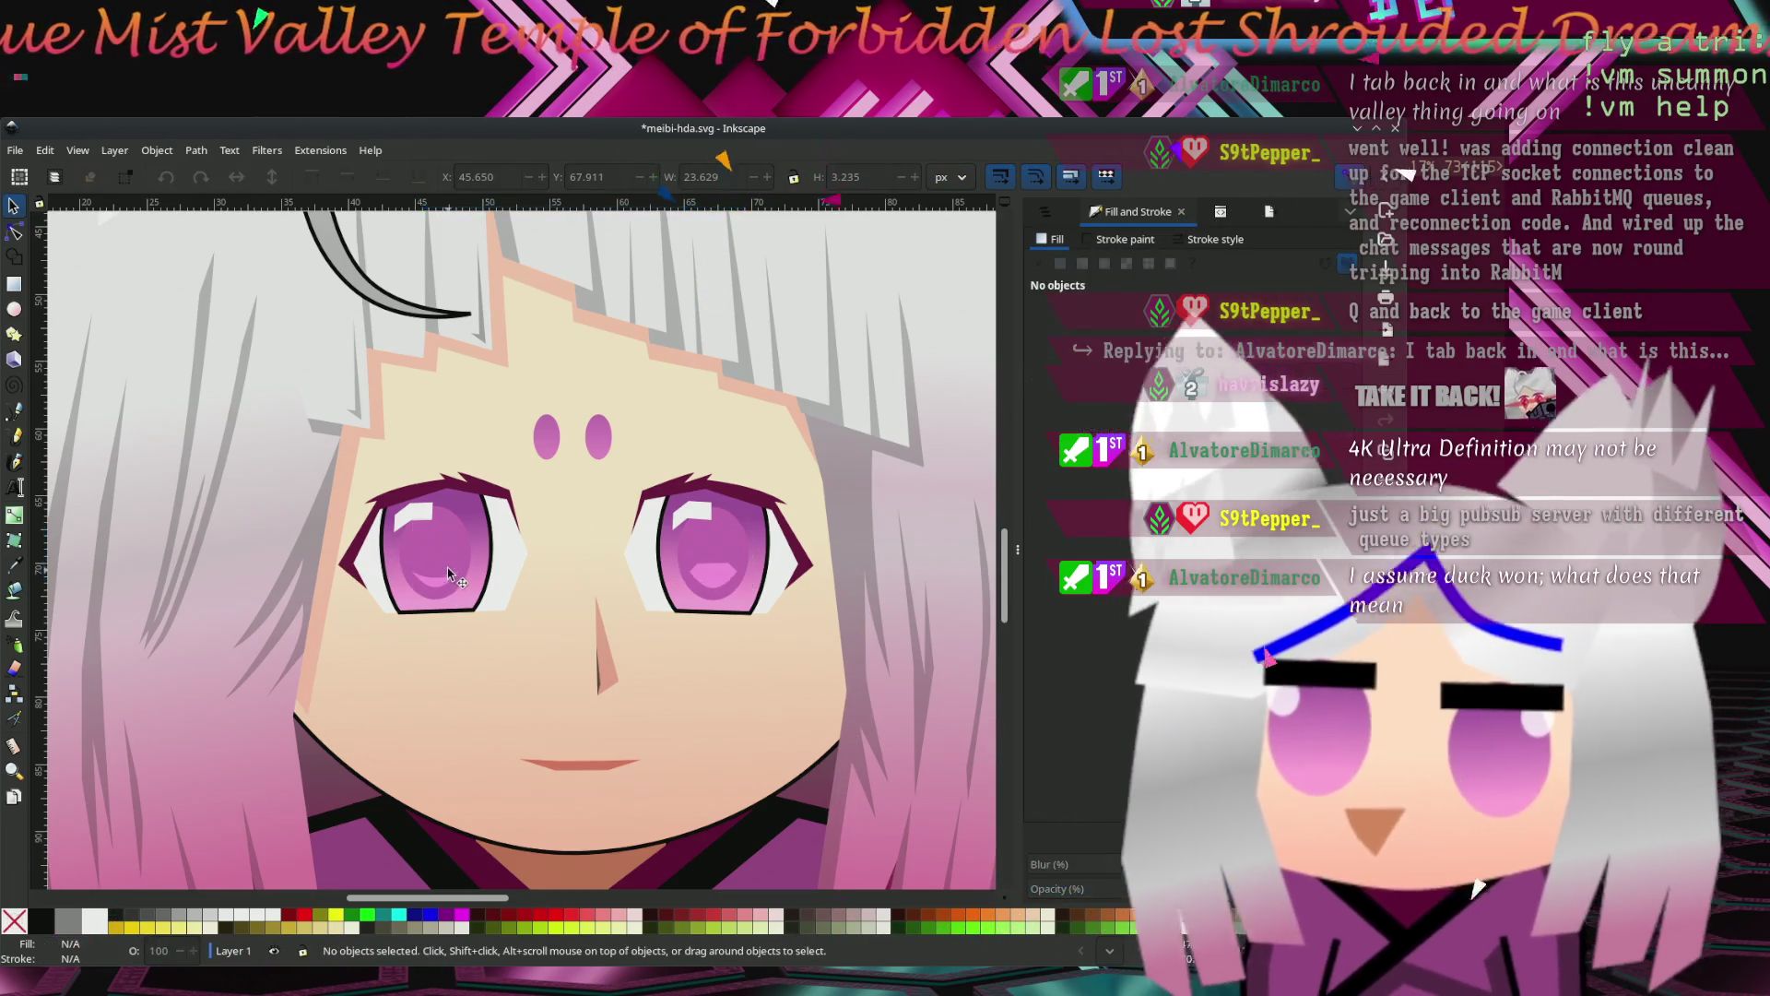
{"action": "left_click", "coordinate": [722, 564]}
{"action": "key", "text": "Delete"}
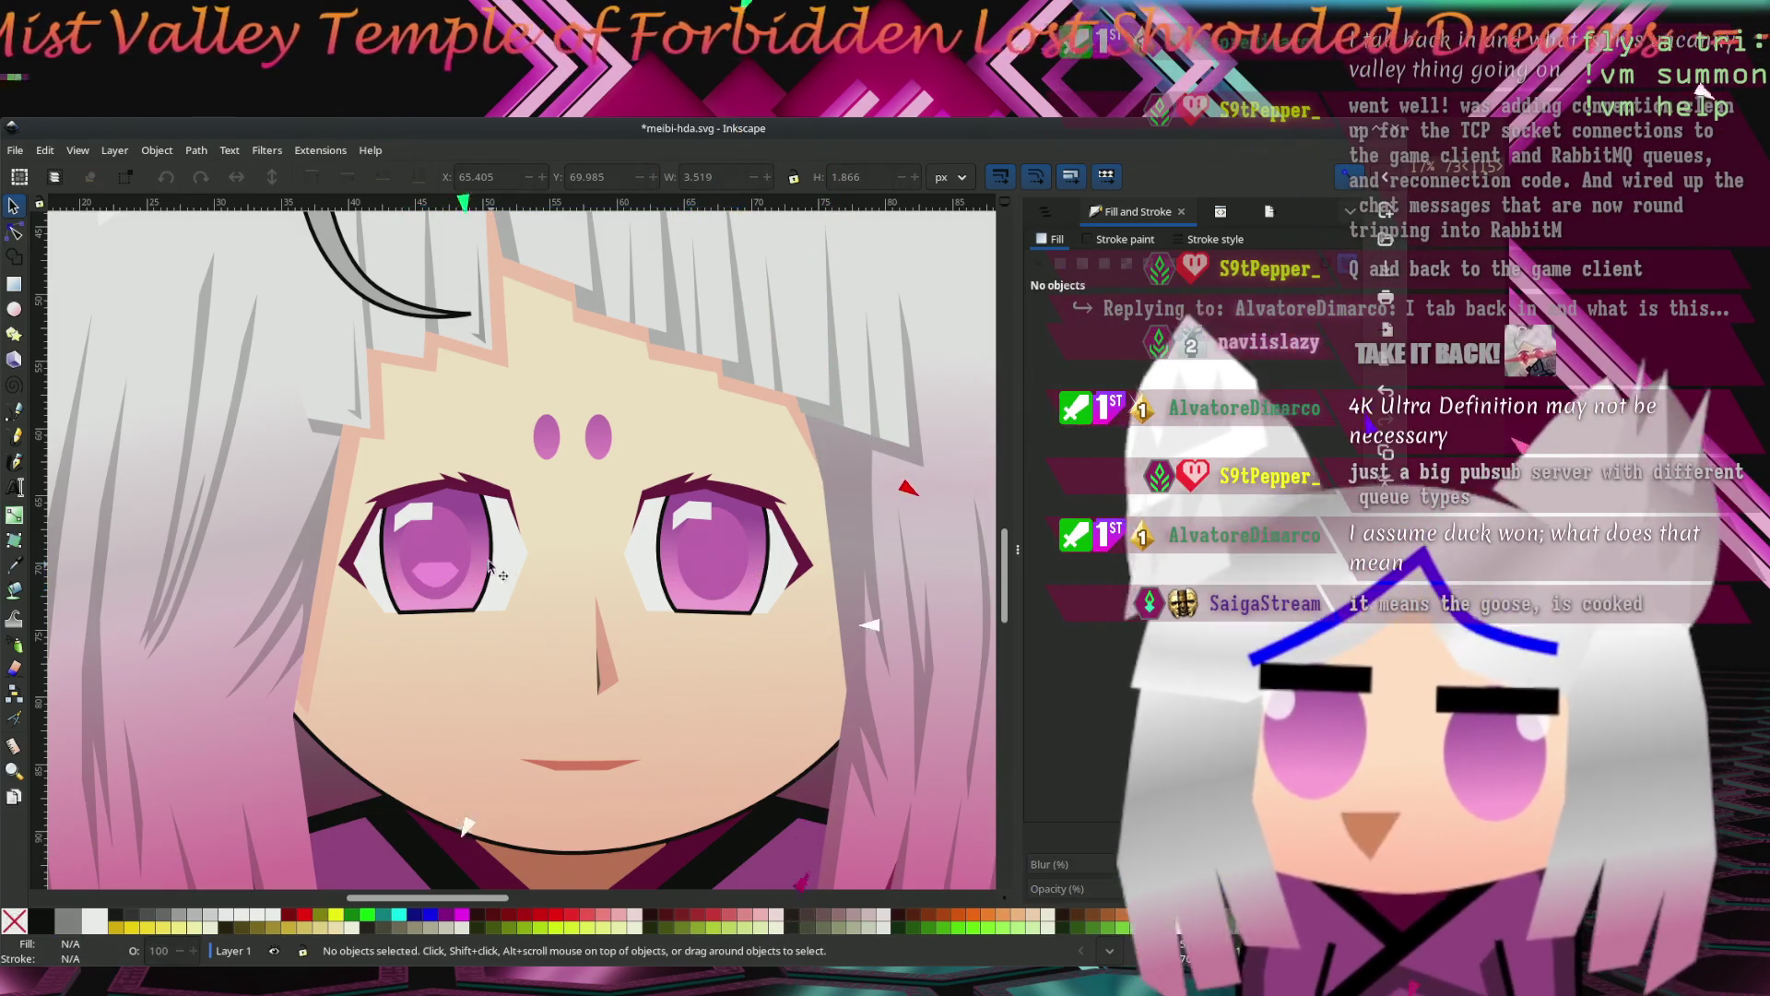
{"action": "left_click", "coordinate": [720, 566]}
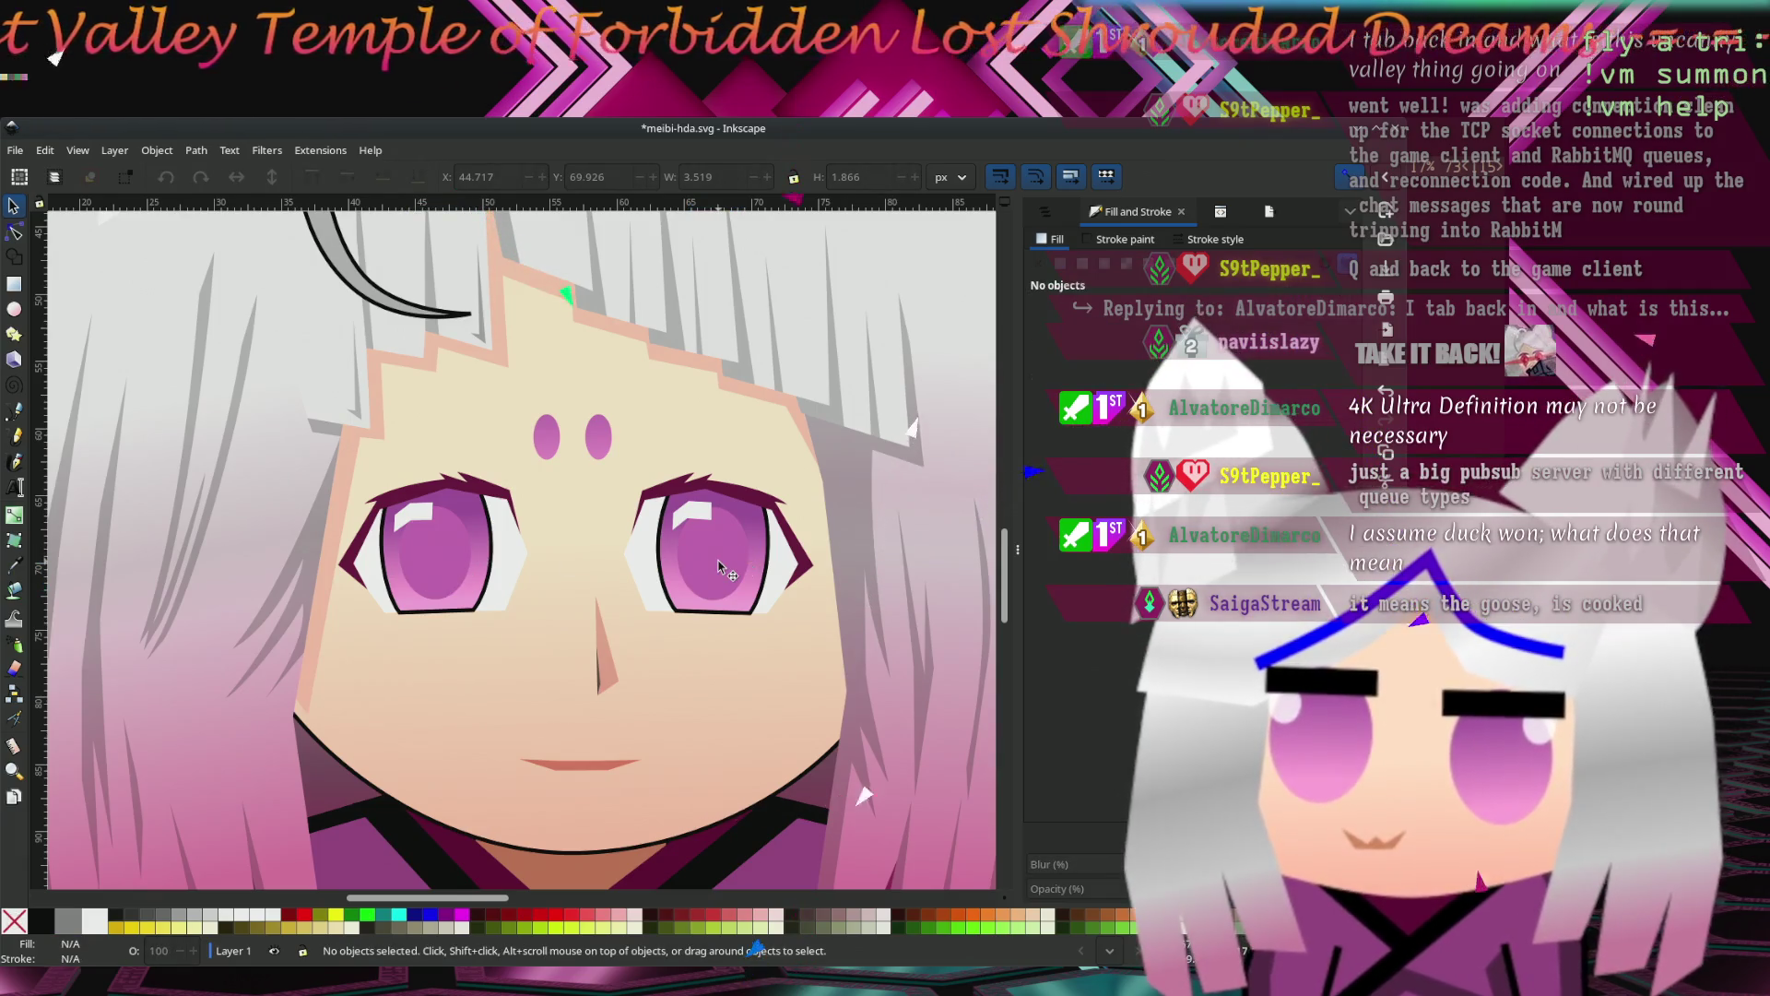
{"action": "key", "text": "Delete"}
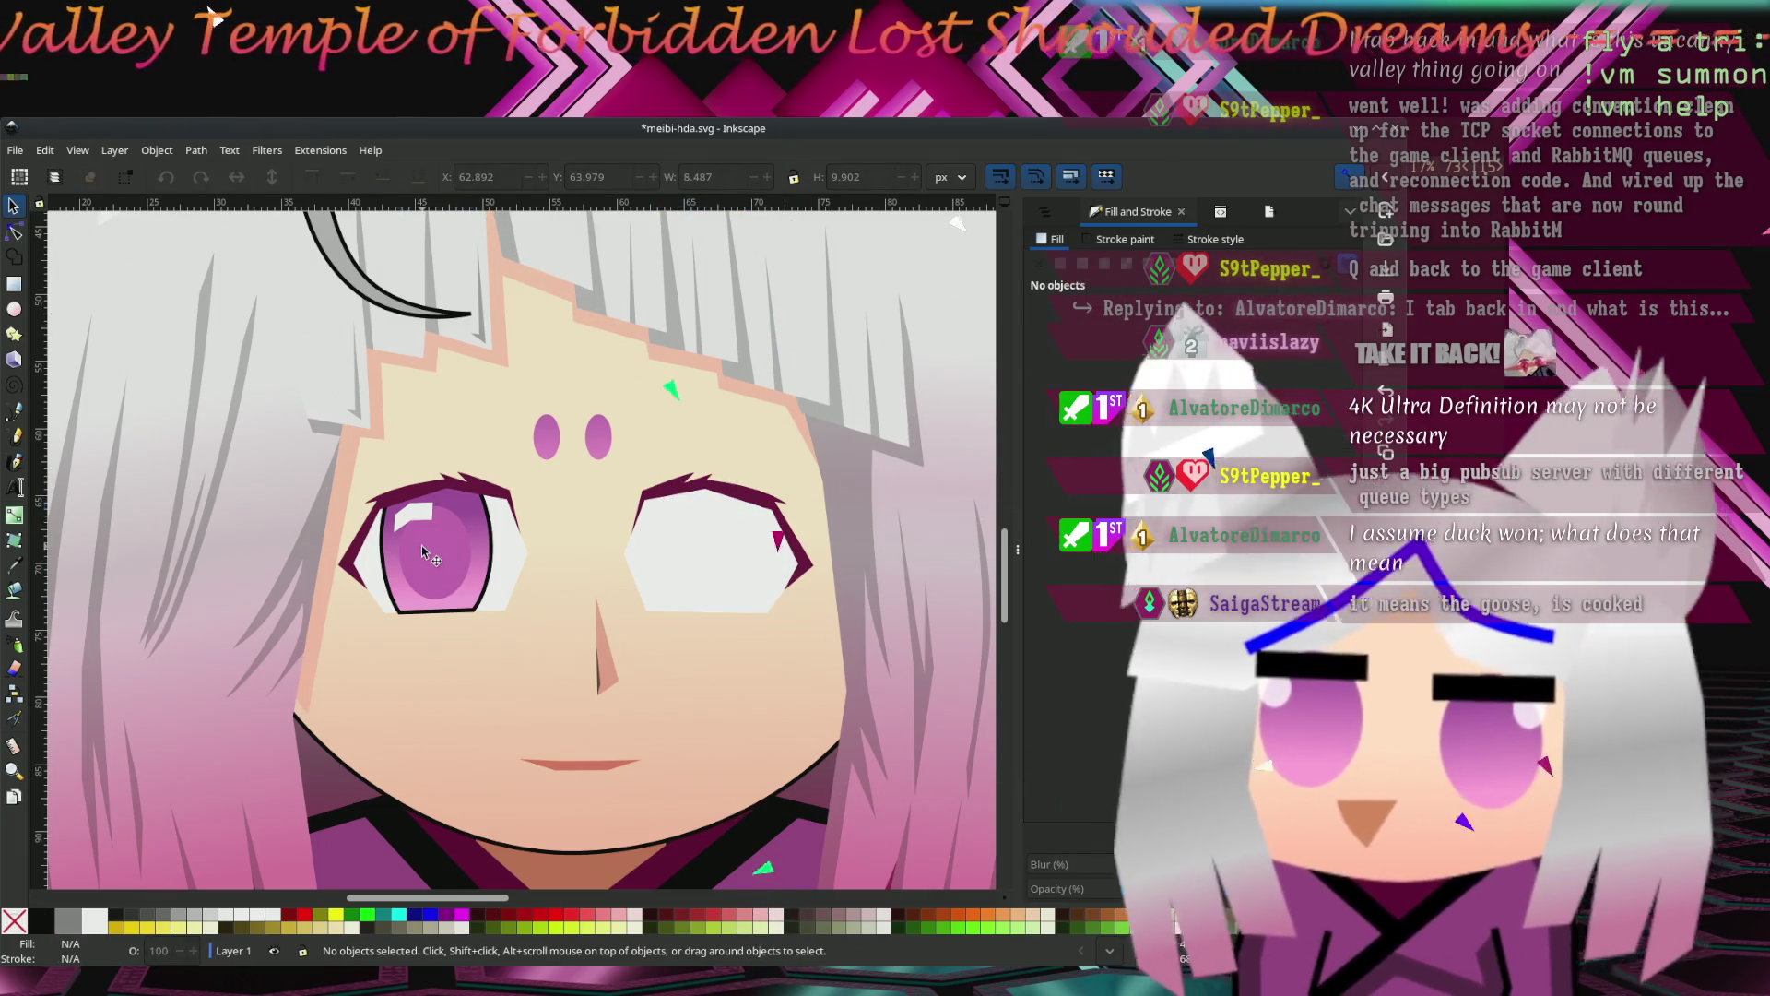
{"action": "left_click", "coordinate": [429, 554]}
{"action": "key", "text": "Delete"}
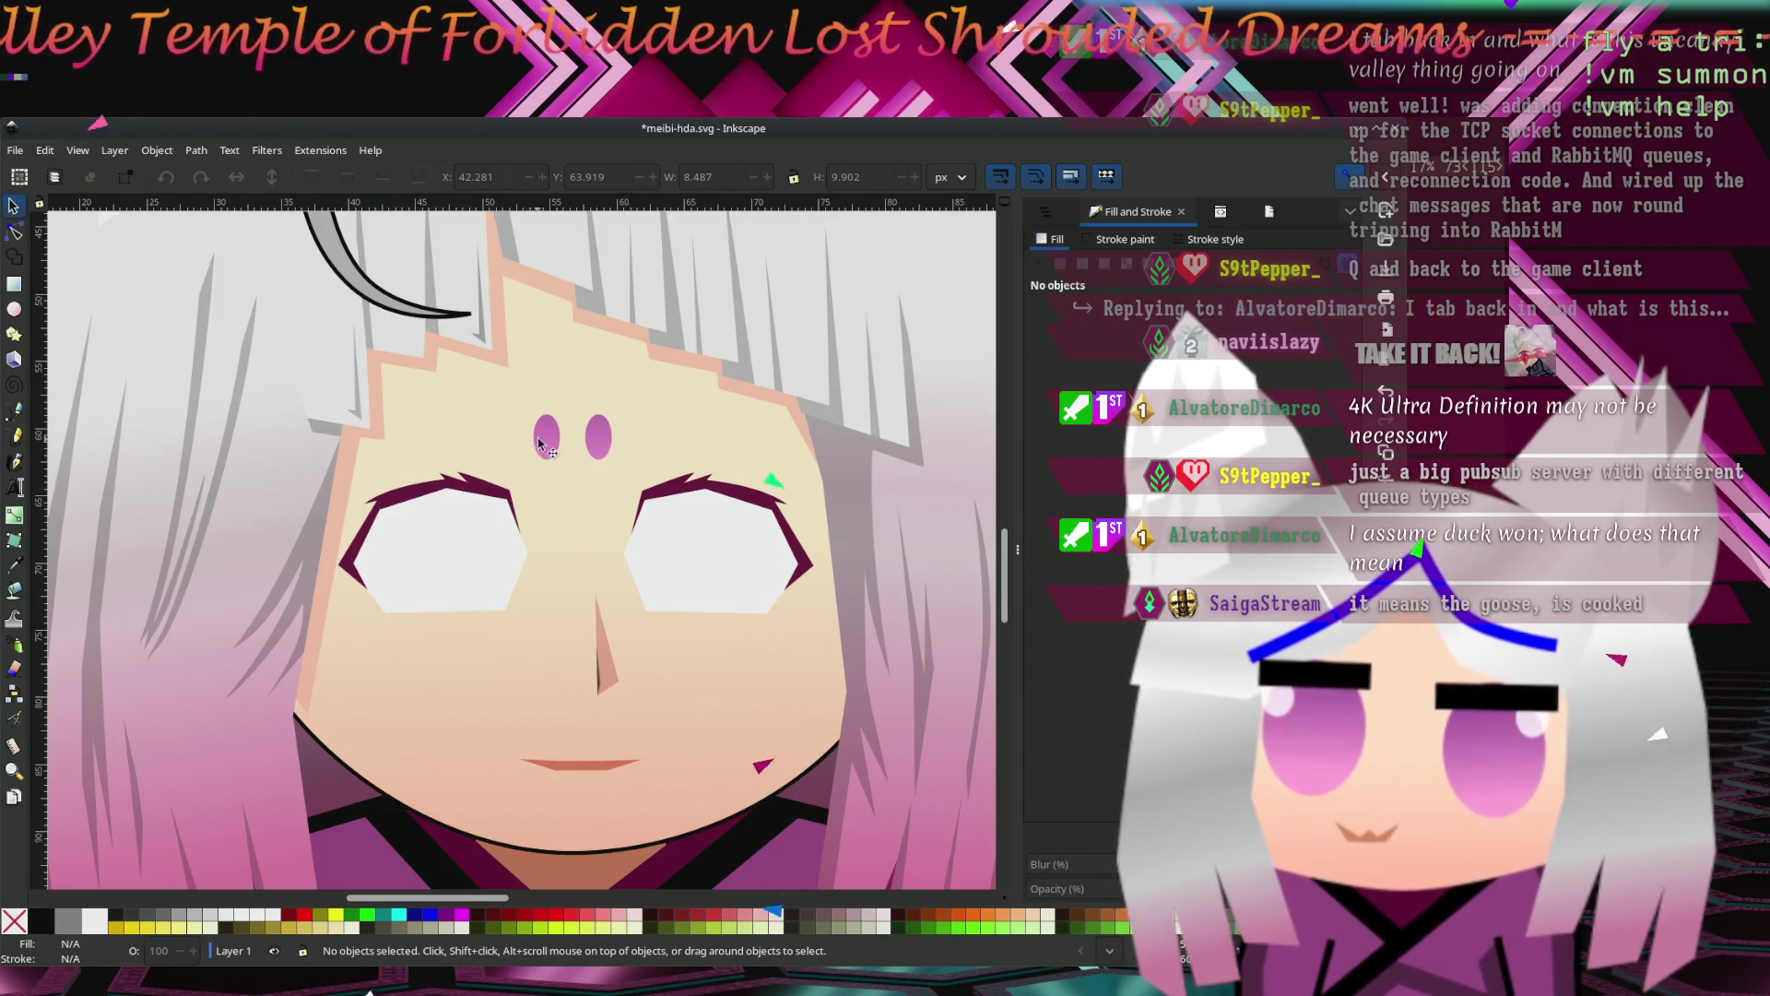
Move the two pink forehead dots down into the eyes as small irises.
{"action": "left_click_drag", "start_coordinate": [542, 443], "coordinate": [439, 568]}
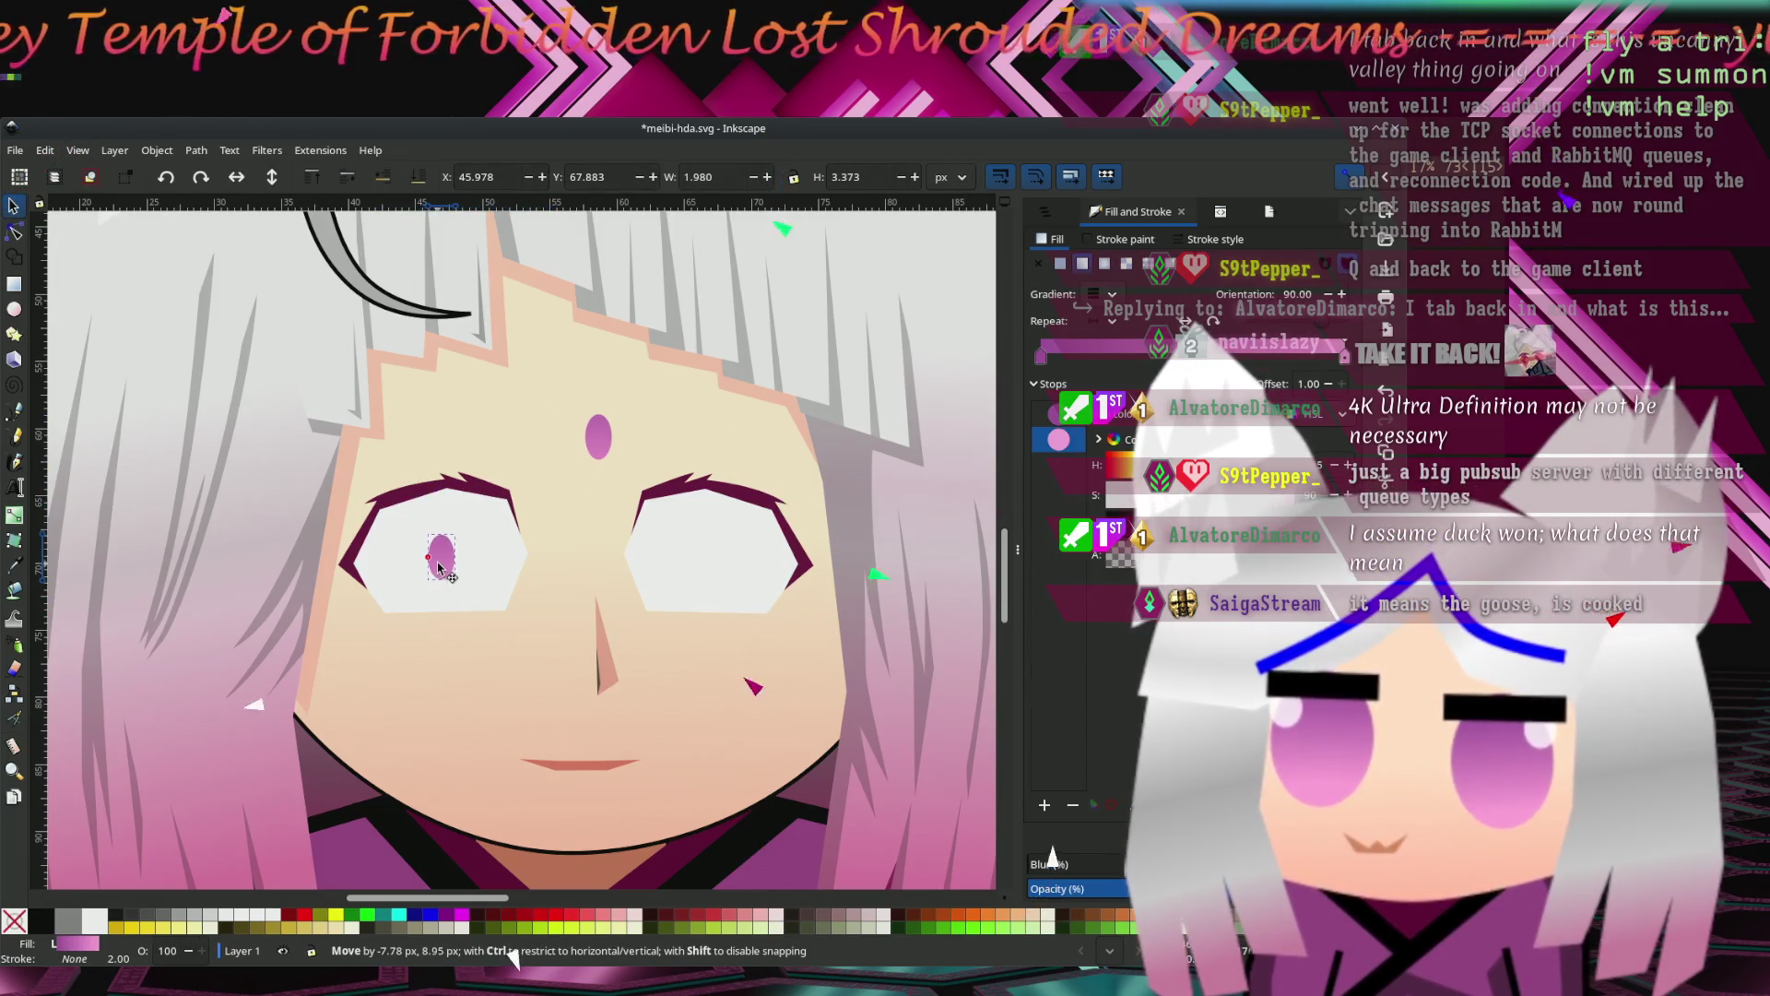
{"action": "left_click_drag", "start_coordinate": [602, 447], "coordinate": [713, 564]}
{"action": "key", "text": "Escape"}
{"action": "key", "text": "5"}
{"action": "scroll", "coordinate": [295, 526], "scroll_direction": "up", "scroll_amount": 2}
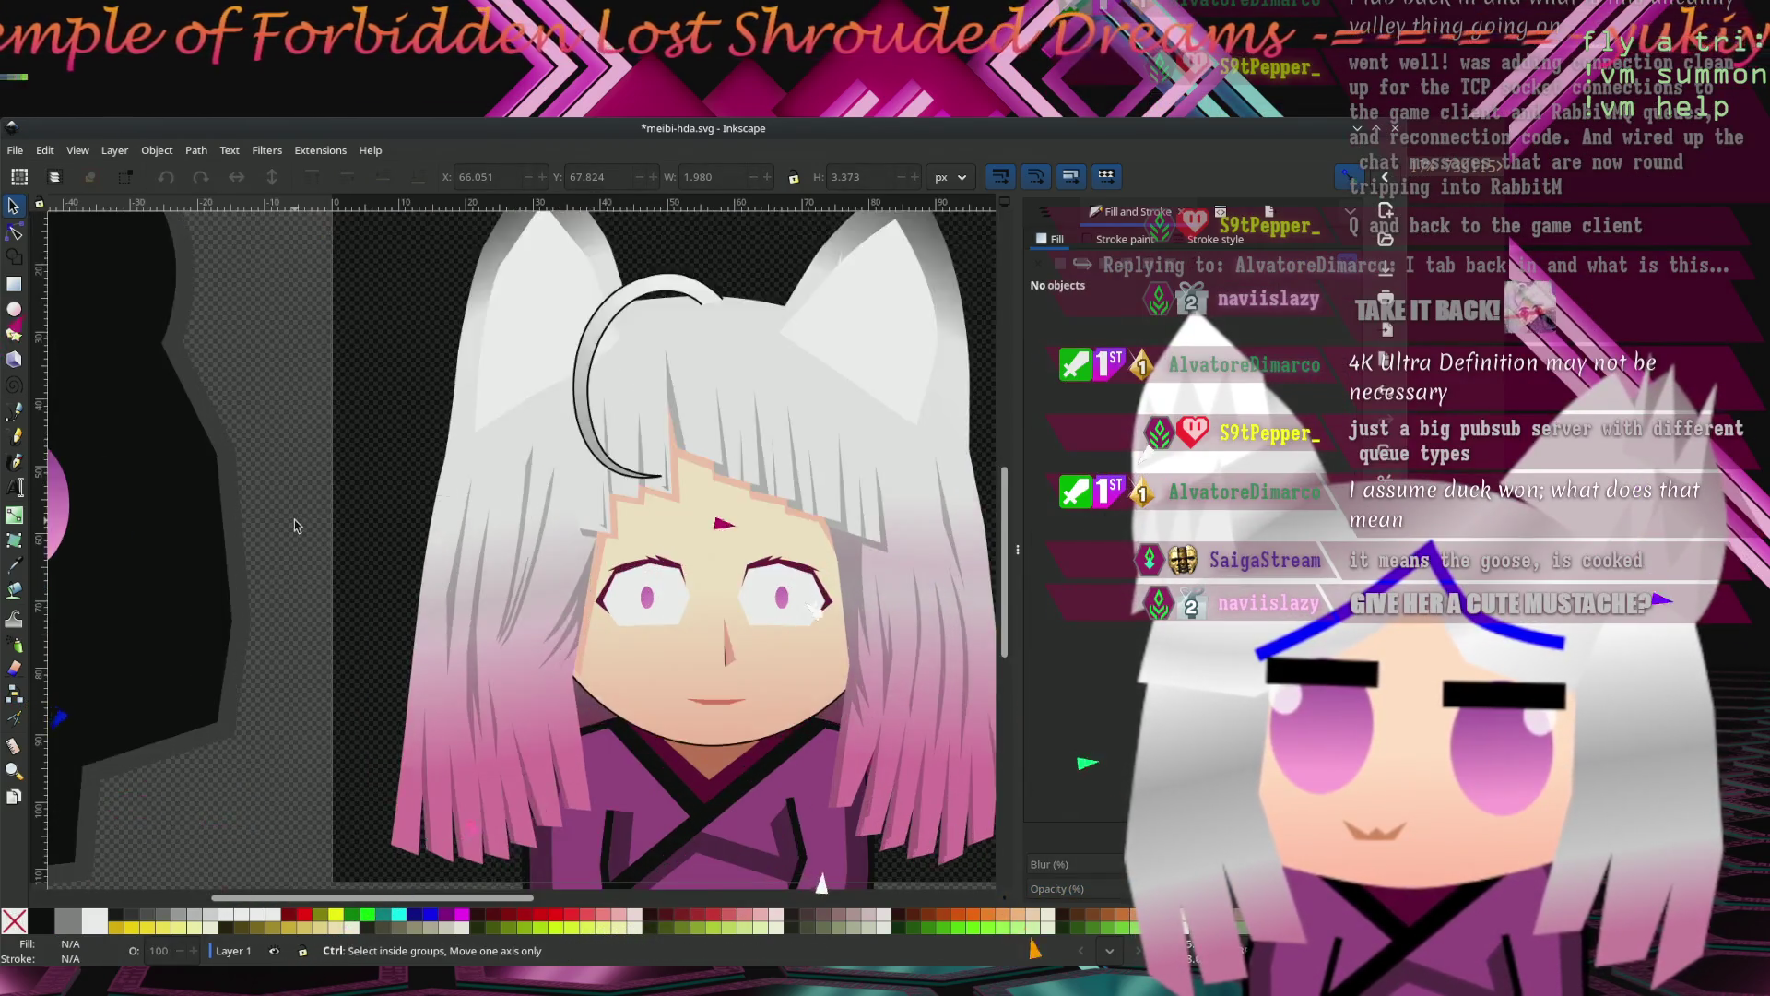
{"action": "scroll", "coordinate": [295, 526], "scroll_direction": "up", "scroll_amount": 1}
{"action": "scroll", "coordinate": [276, 533], "scroll_direction": "down", "scroll_amount": 1}
{"action": "scroll", "coordinate": [263, 539], "scroll_direction": "right", "scroll_amount": 2}
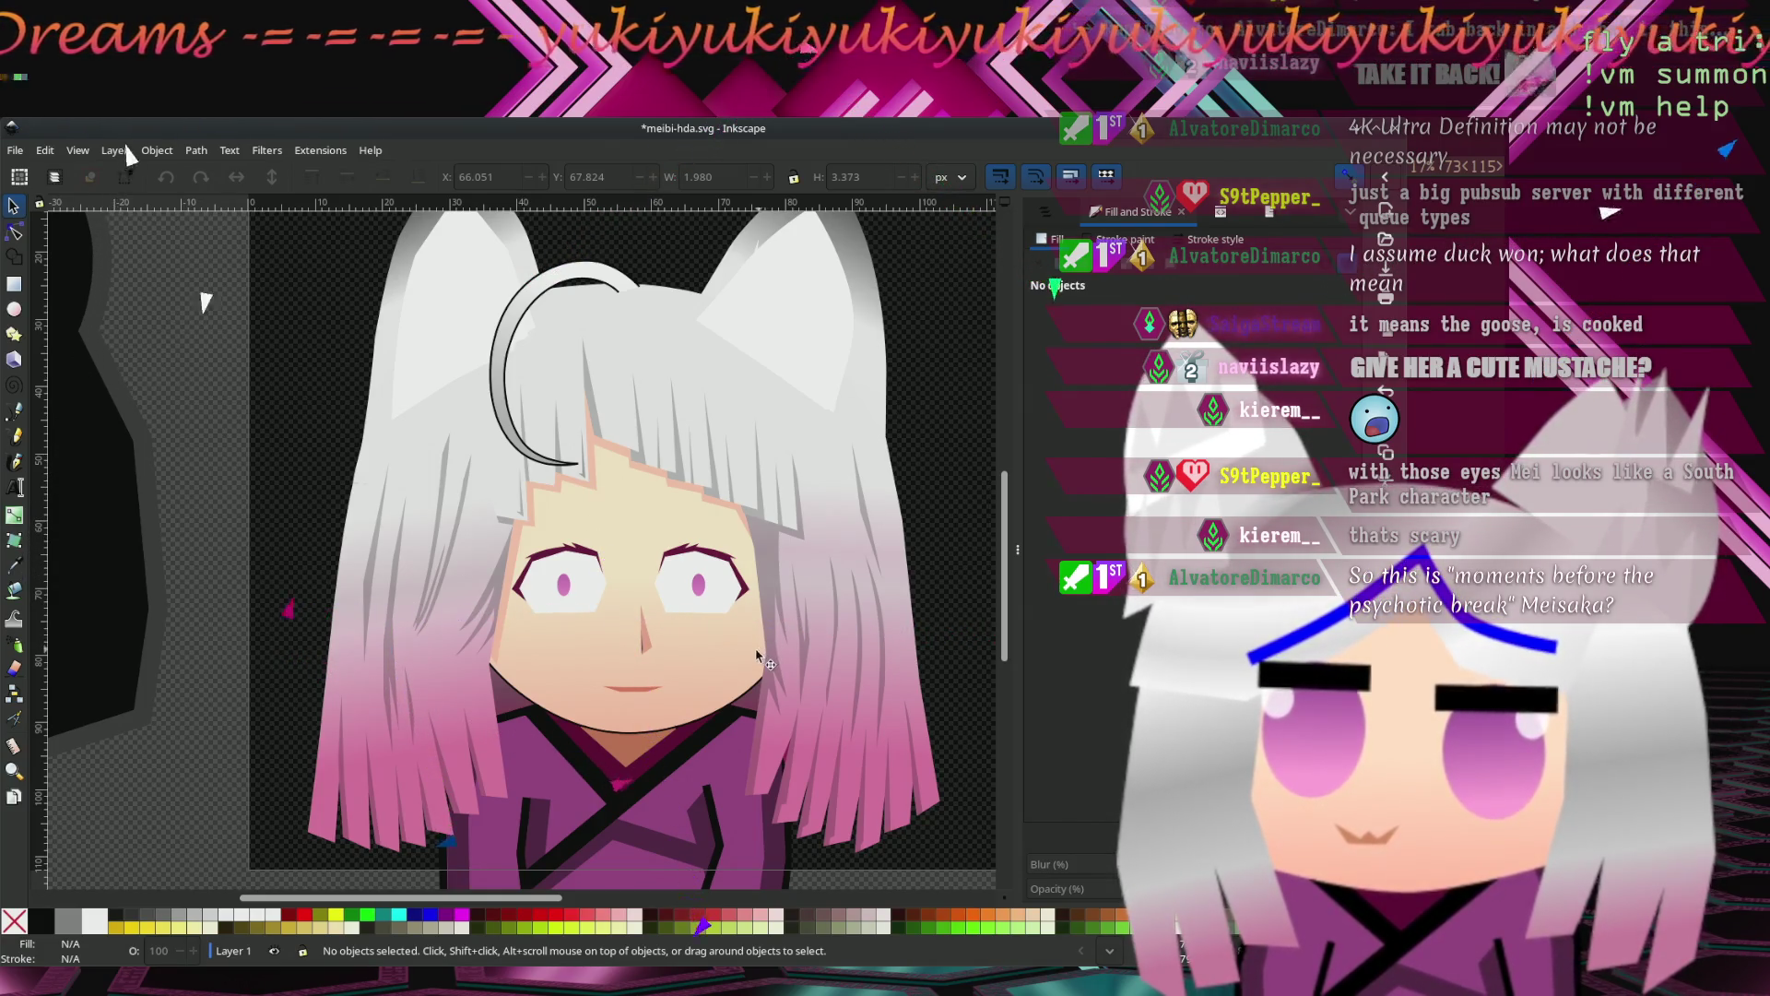
{"action": "key", "text": "n"}
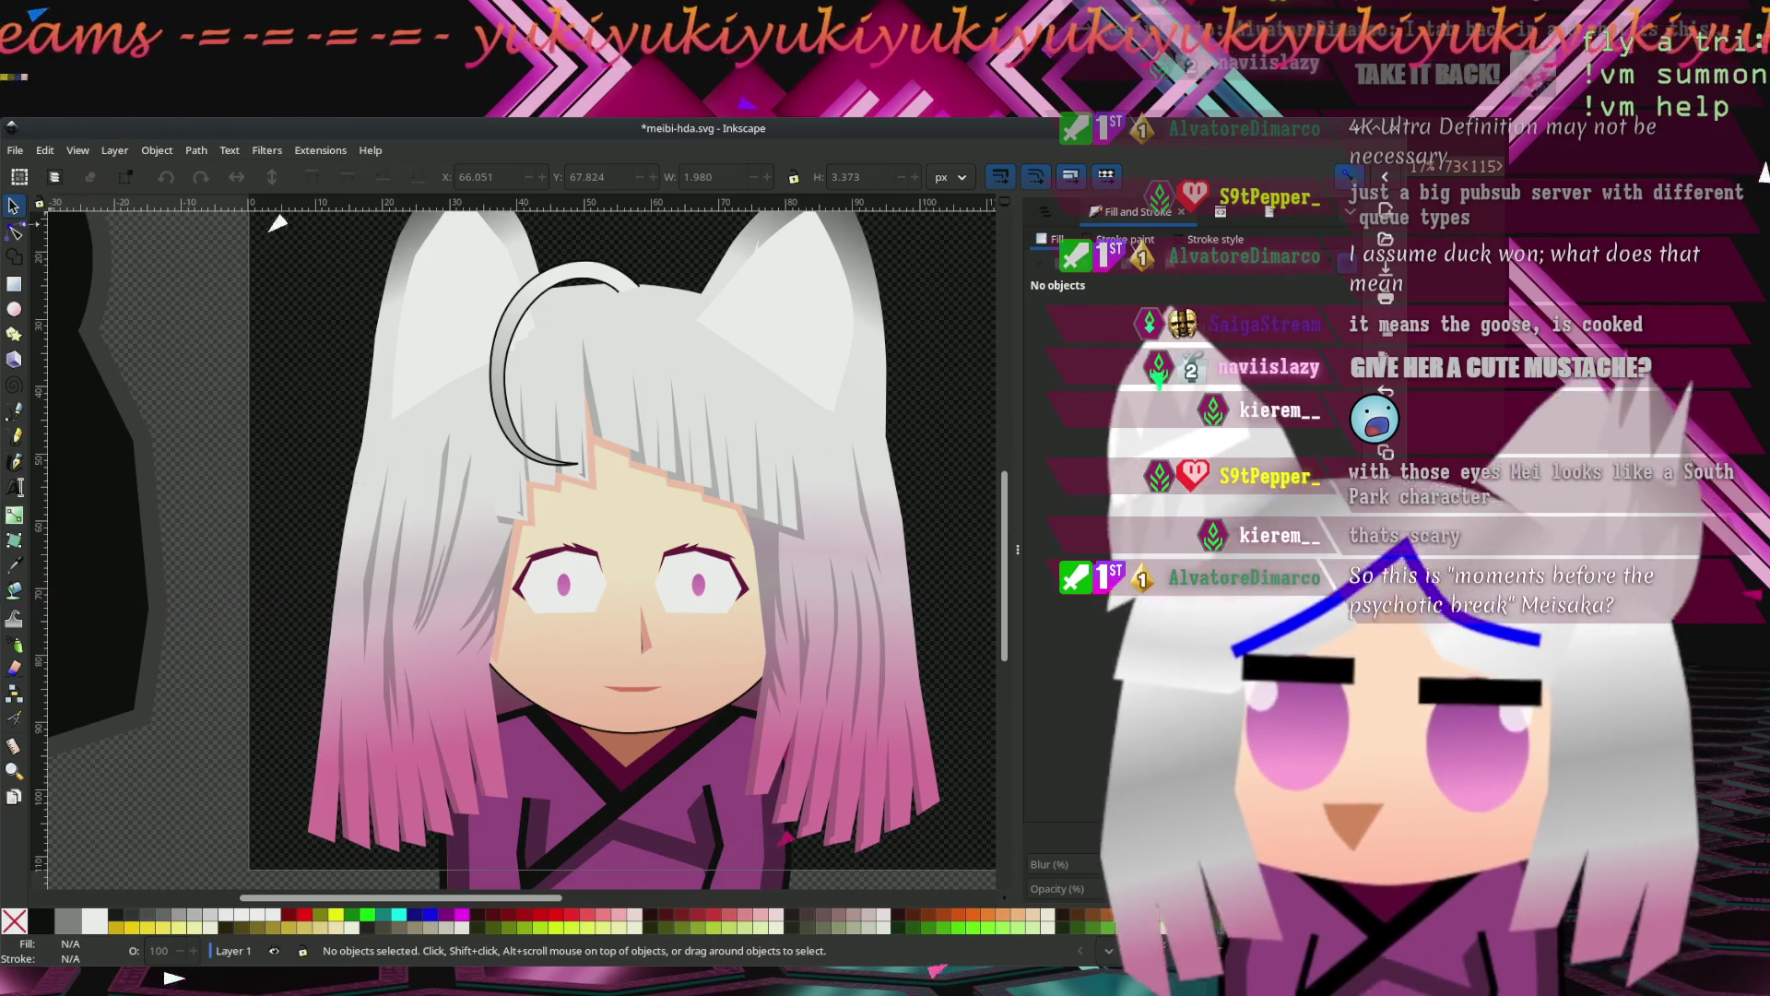
Delete the left eye's dark outline piece and a small stray fragment nearby.
{"action": "left_click", "coordinate": [643, 650]}
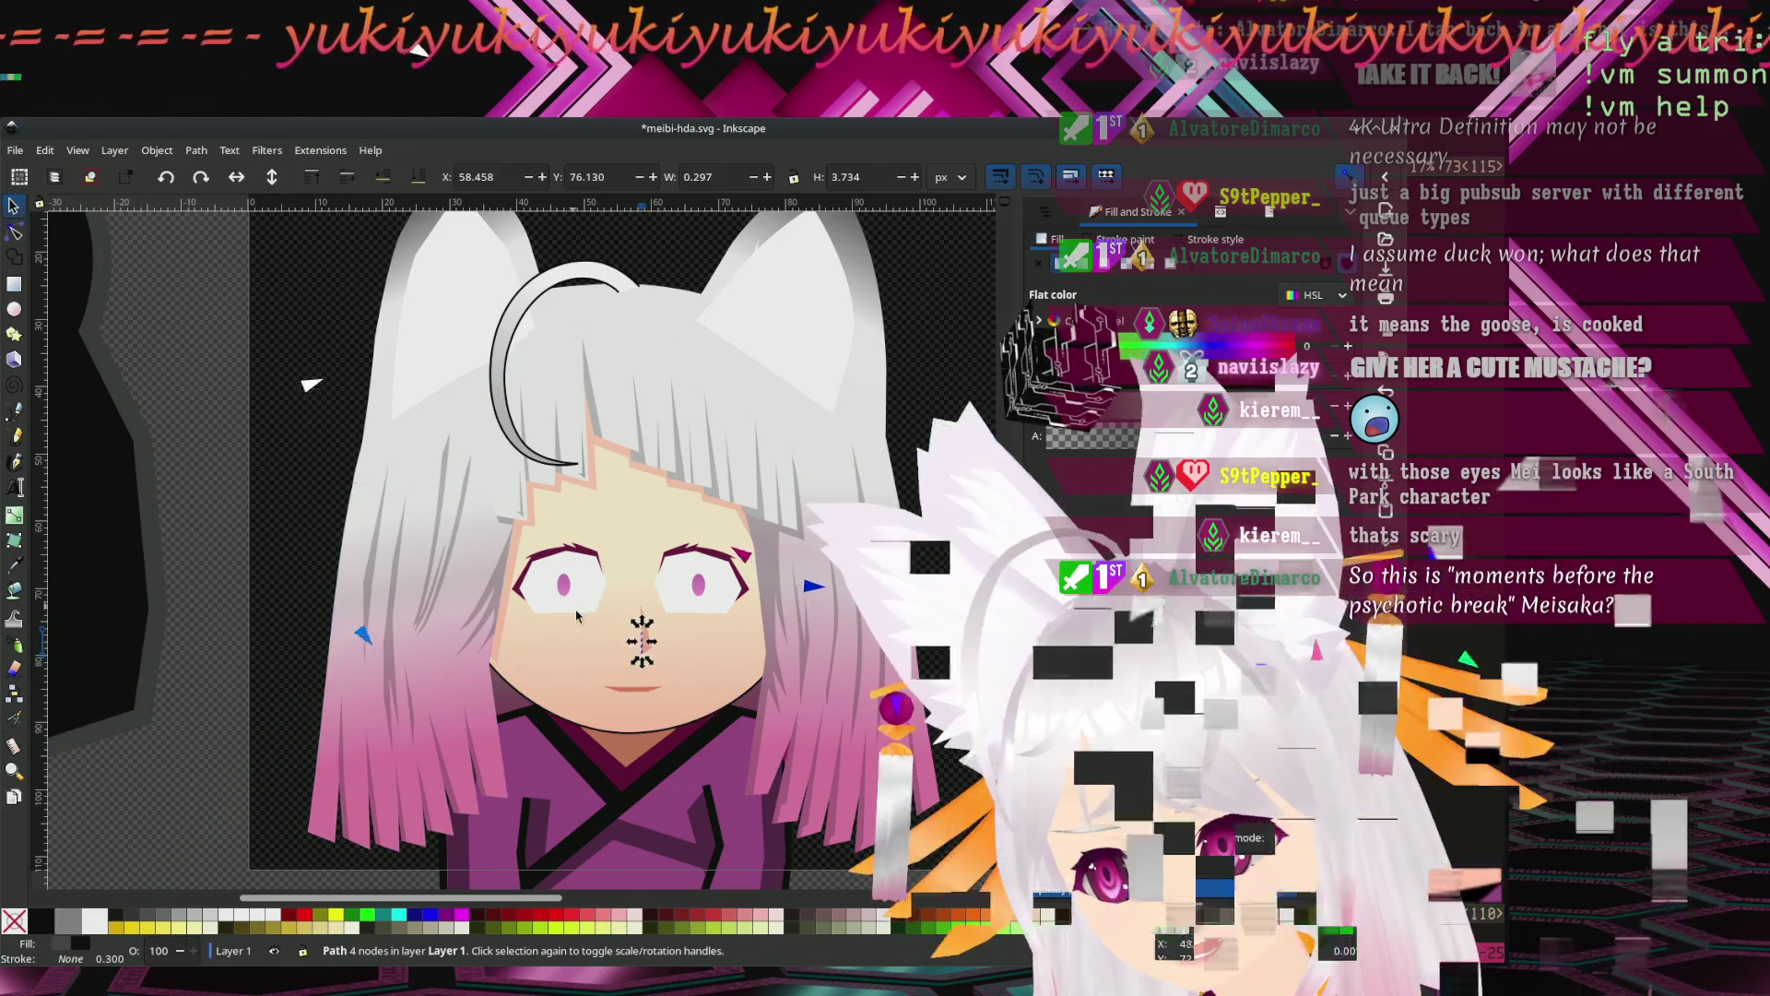
{"action": "key", "text": "Escape"}
{"action": "key", "text": "s"}
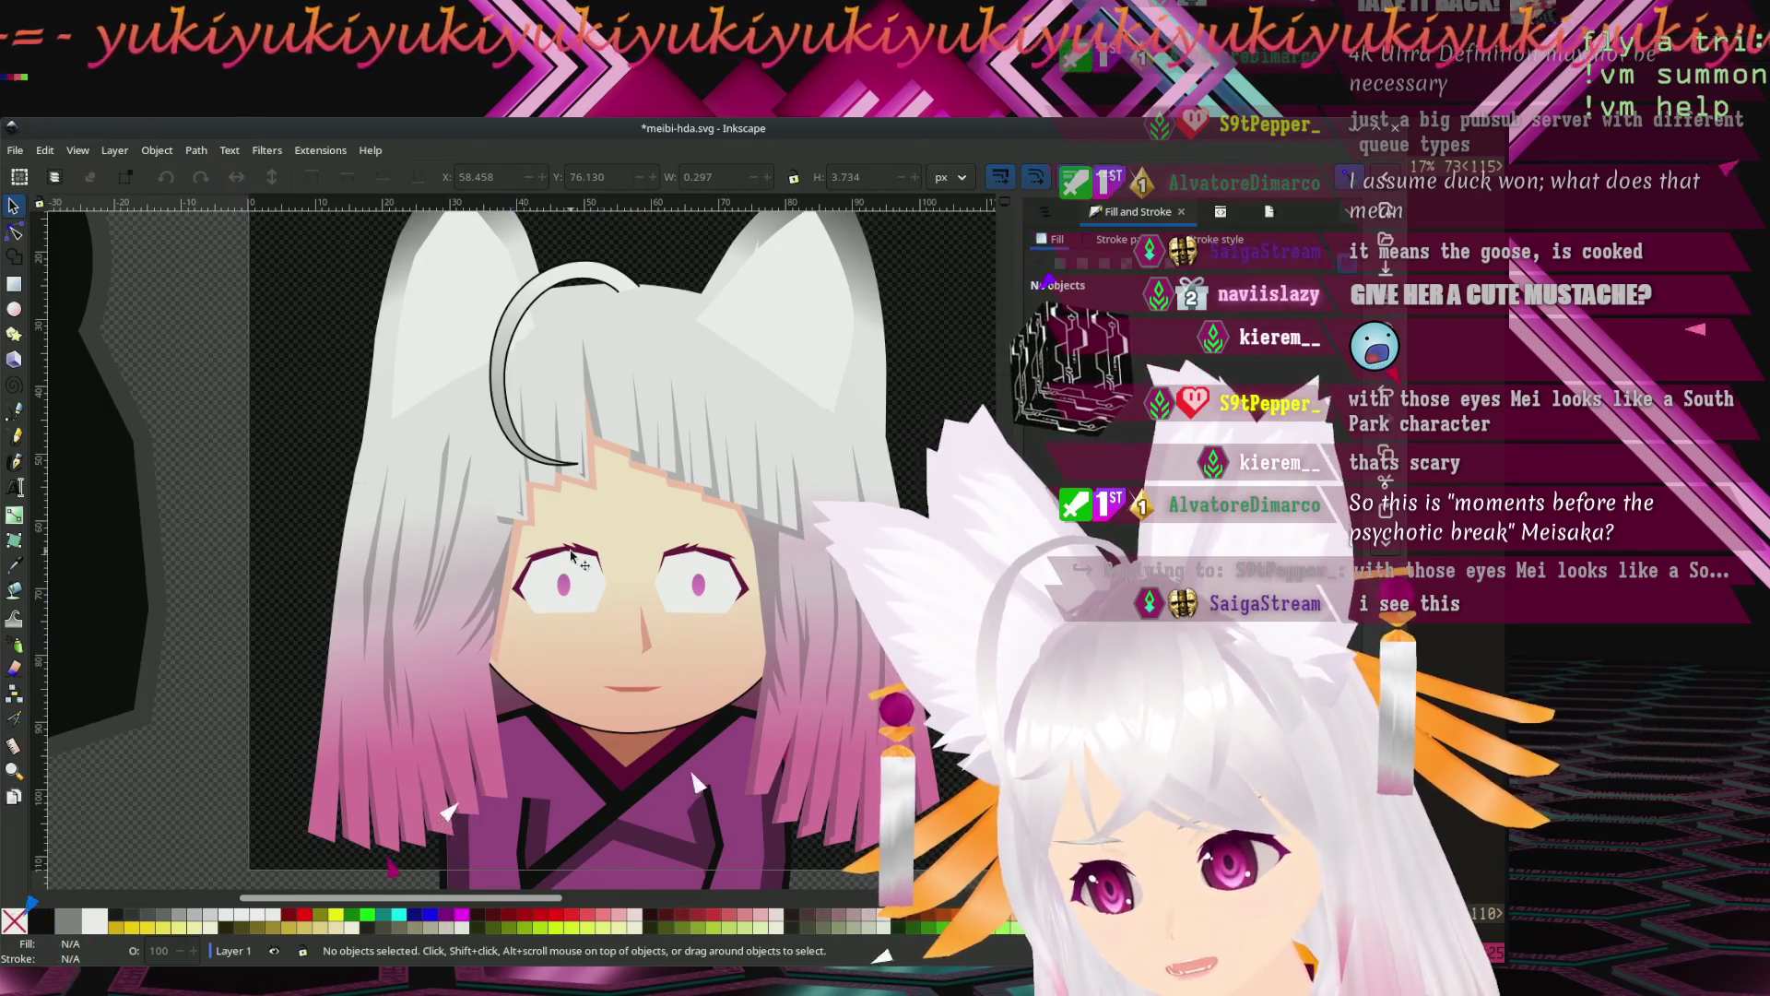
{"action": "left_click", "coordinate": [572, 554]}
{"action": "key", "text": "Delete"}
{"action": "left_click", "coordinate": [684, 558]}
{"action": "key", "text": "Delete"}
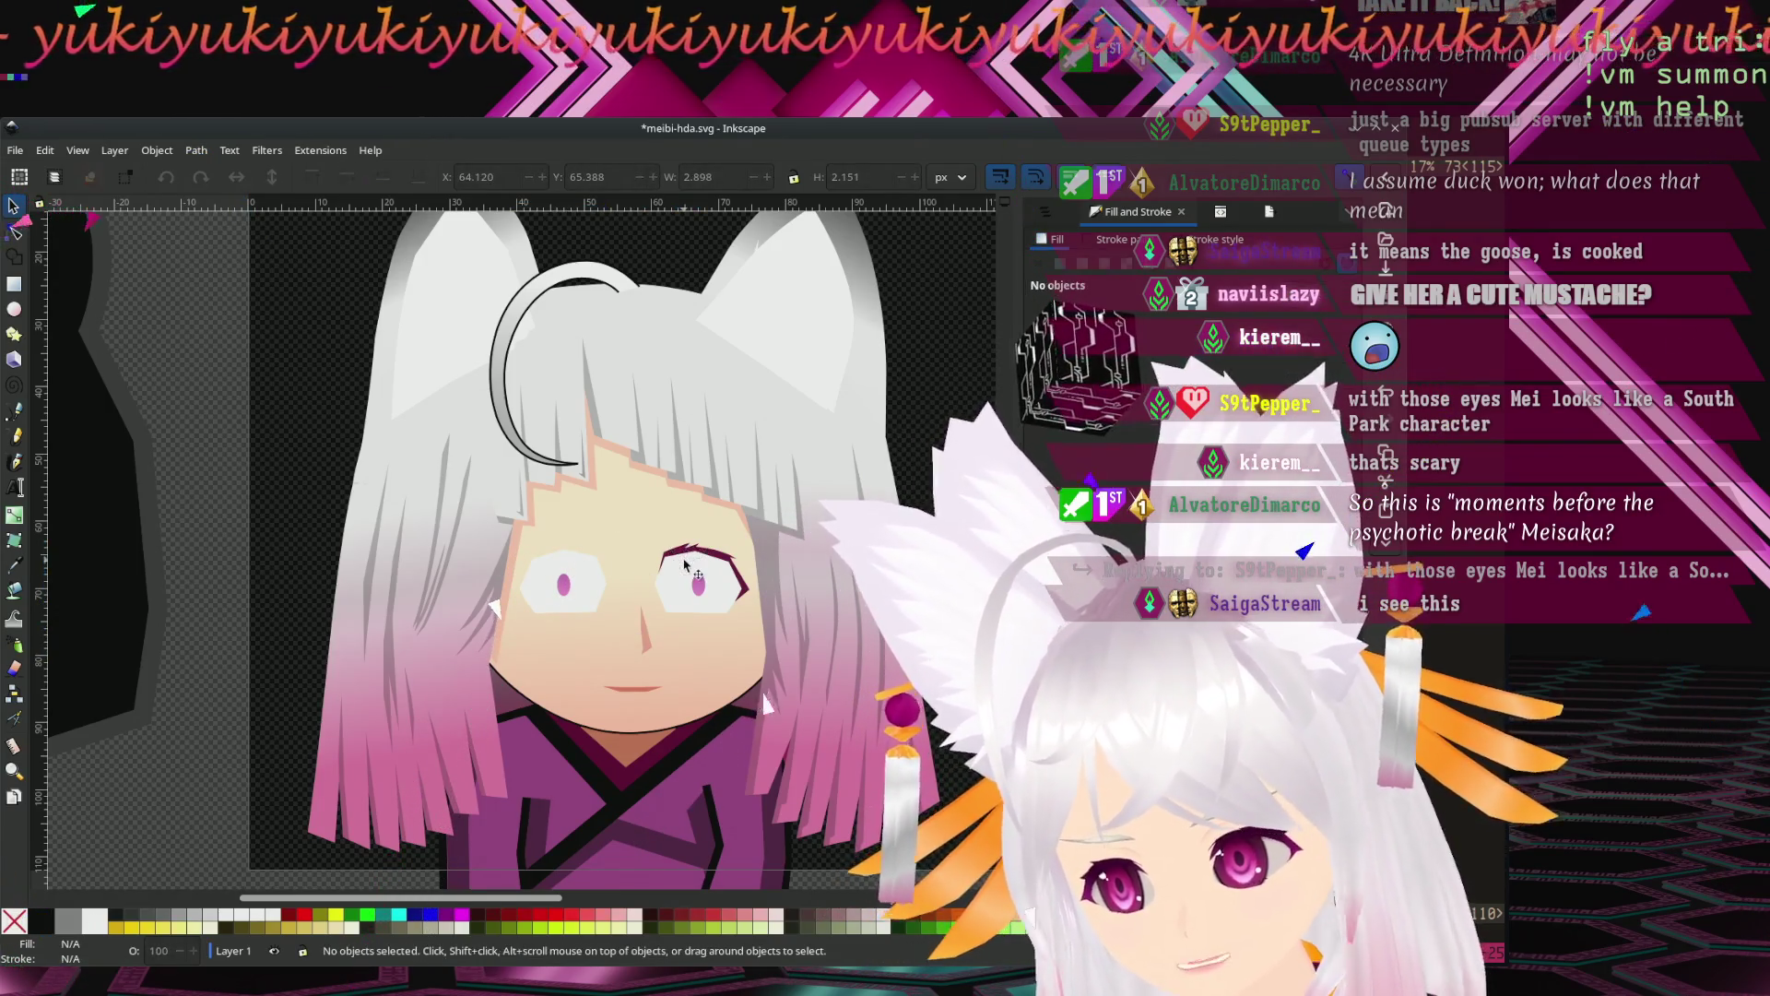
Delete both white eye shapes, keeping the pink pupils.
{"action": "left_click", "coordinate": [564, 580]}
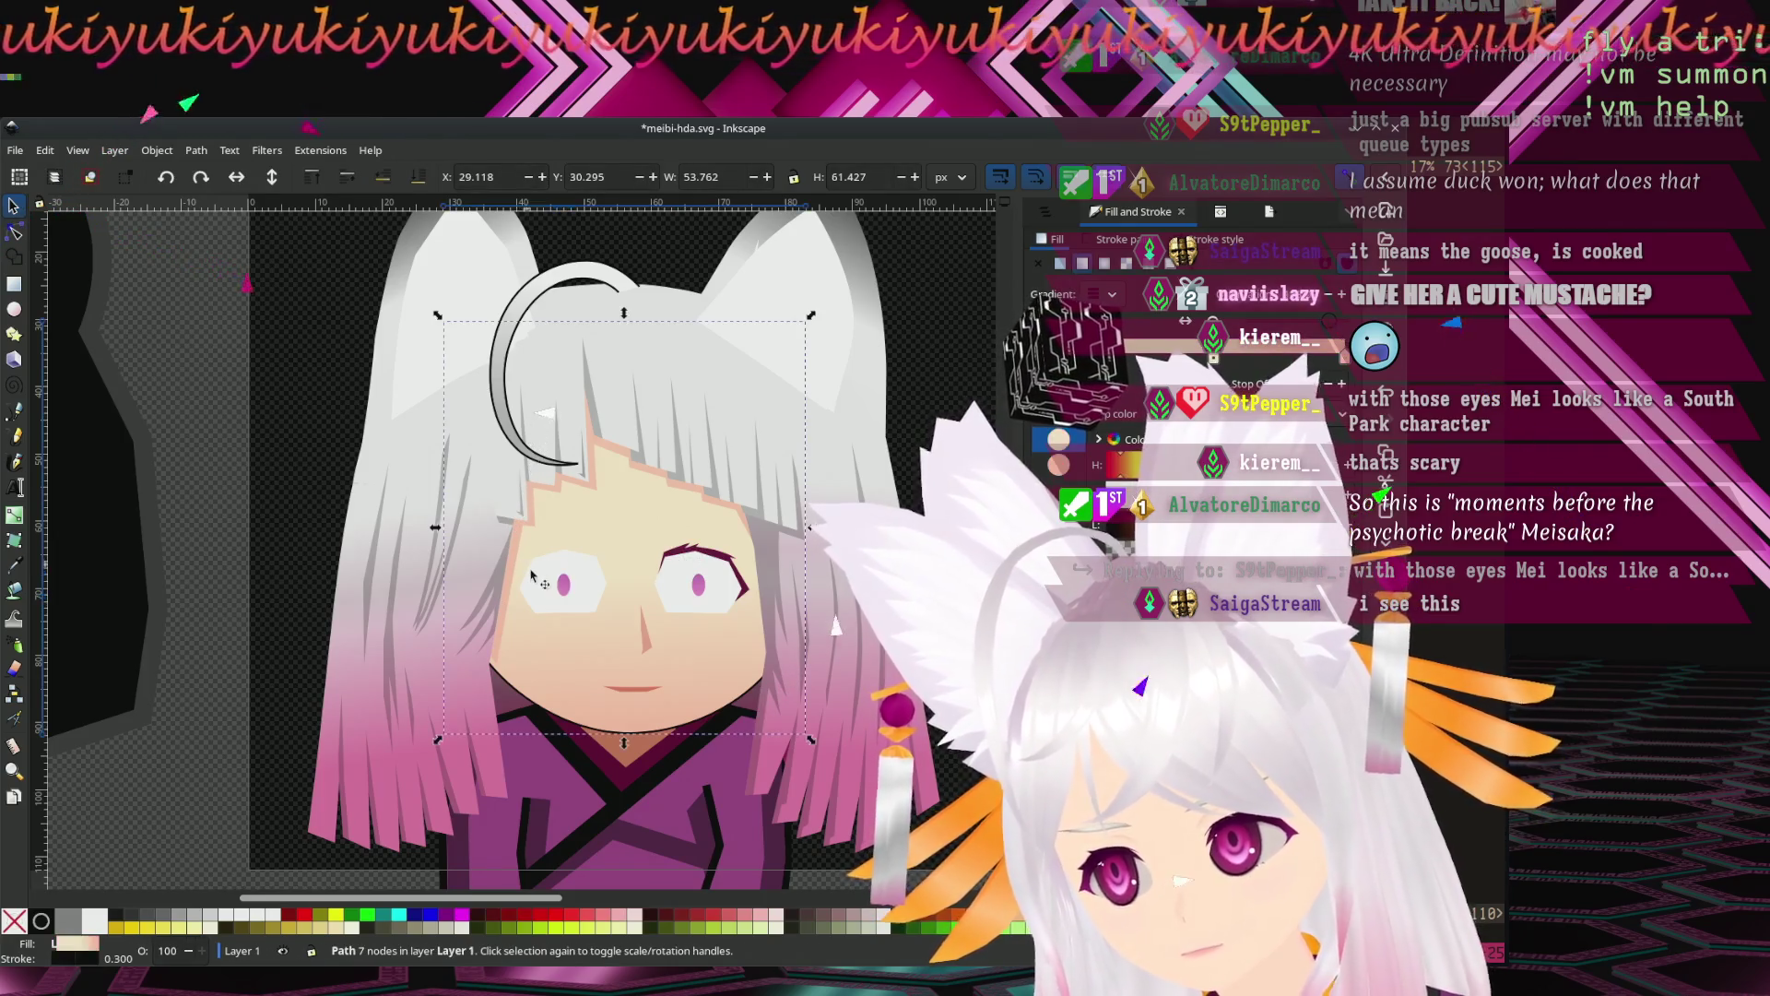
{"action": "left_click", "coordinate": [583, 579]}
{"action": "key", "text": "Delete"}
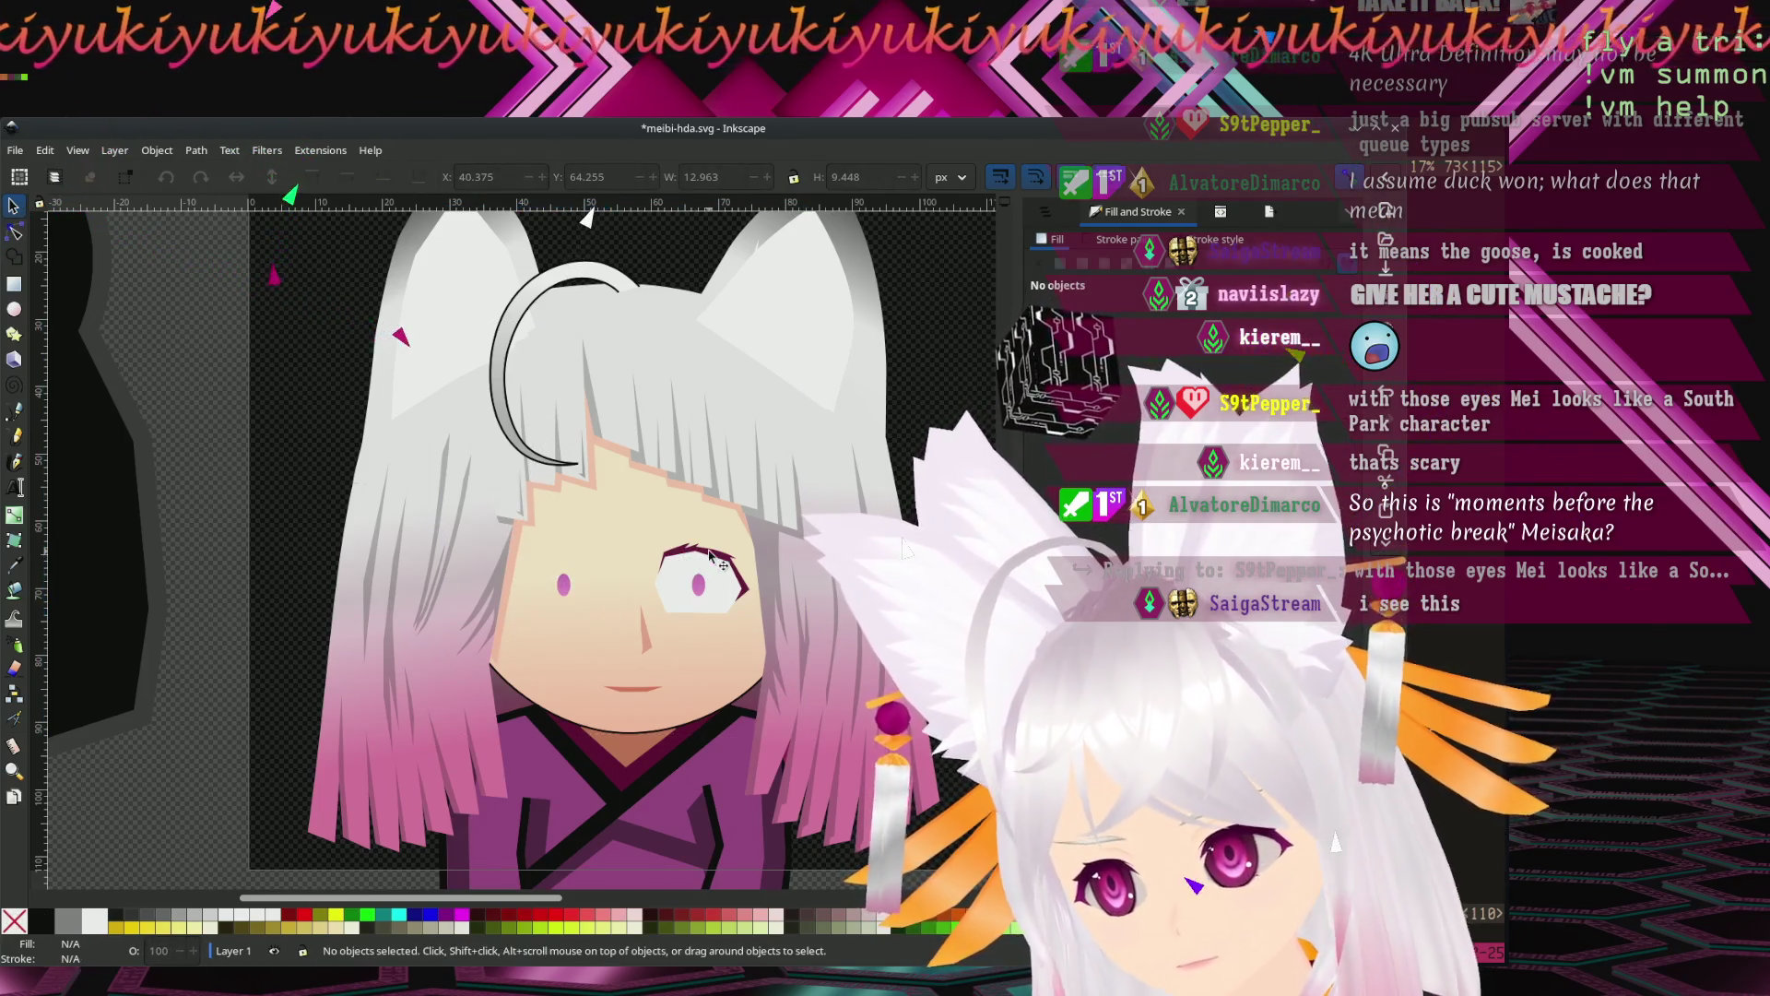
{"action": "left_click", "coordinate": [682, 590]}
{"action": "key", "text": "Delete"}
Delete the small nose path.
{"action": "left_click", "coordinate": [645, 649]}
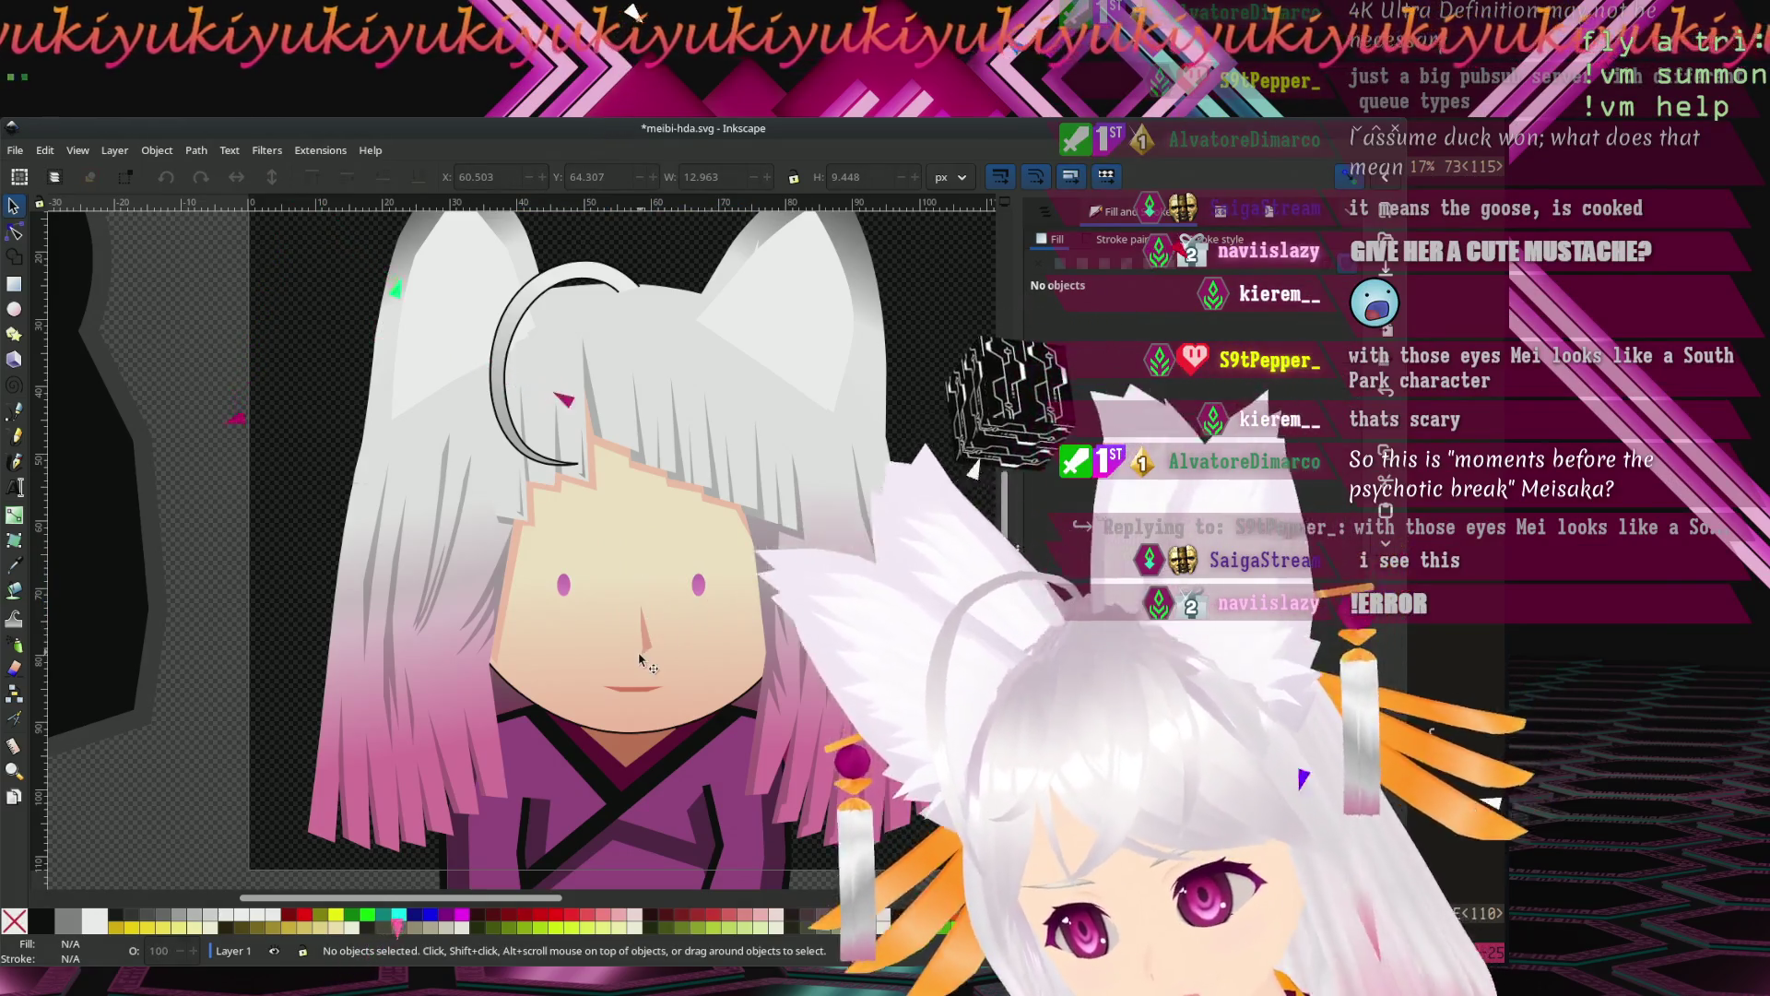
{"action": "key", "text": "Delete"}
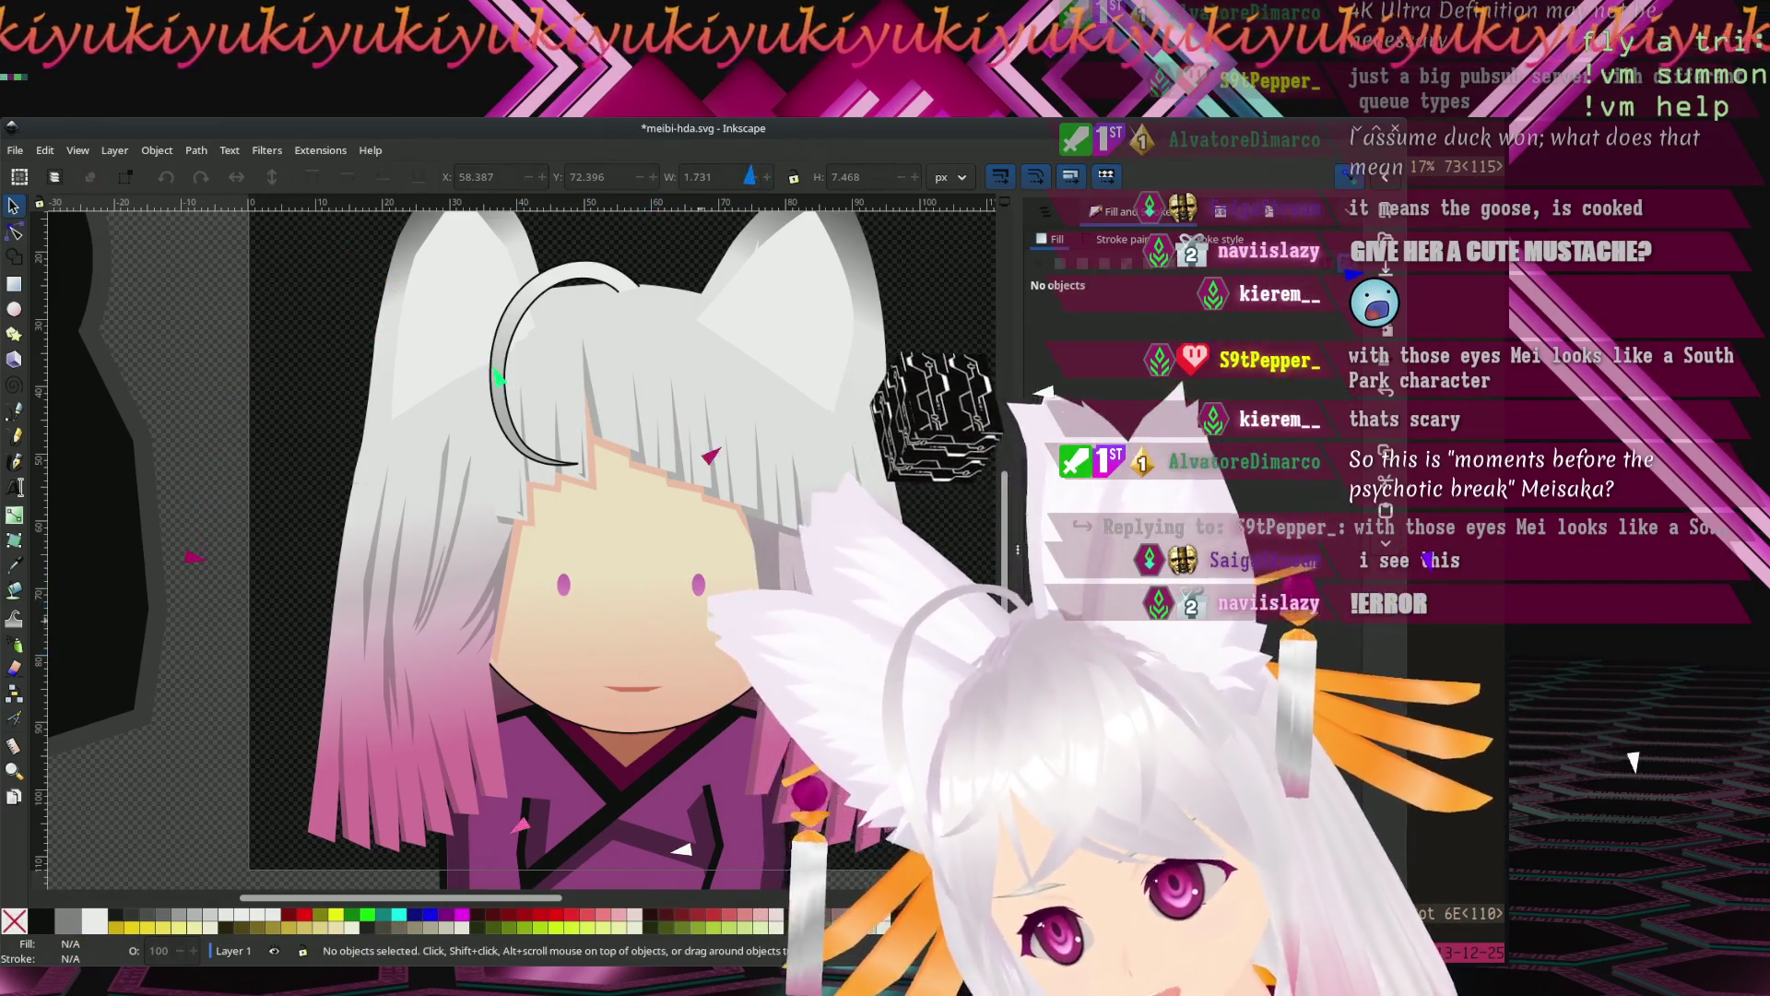
{"action": "scroll", "coordinate": [435, 597], "scroll_direction": "right", "scroll_amount": 8}
{"action": "scroll", "coordinate": [434, 597], "scroll_direction": "left", "scroll_amount": 3}
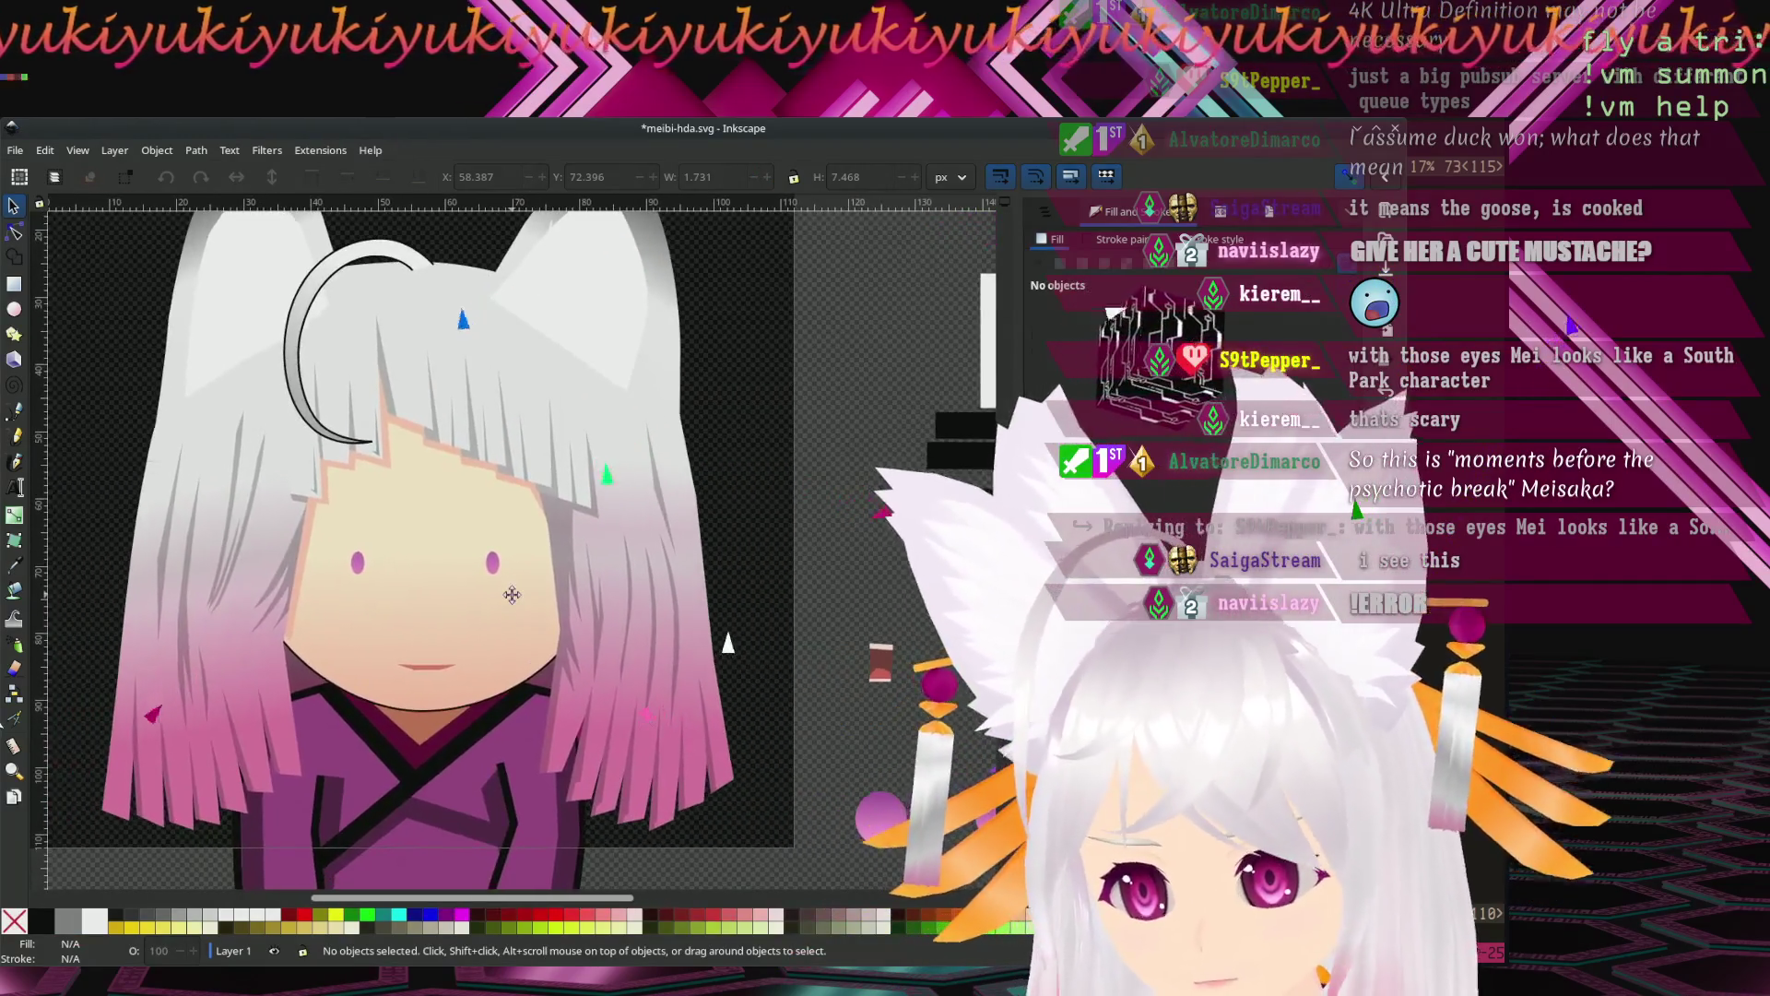
Zoom in on the mouth and delete two of its nodes in the Node tool.
{"action": "left_click", "coordinate": [359, 564]}
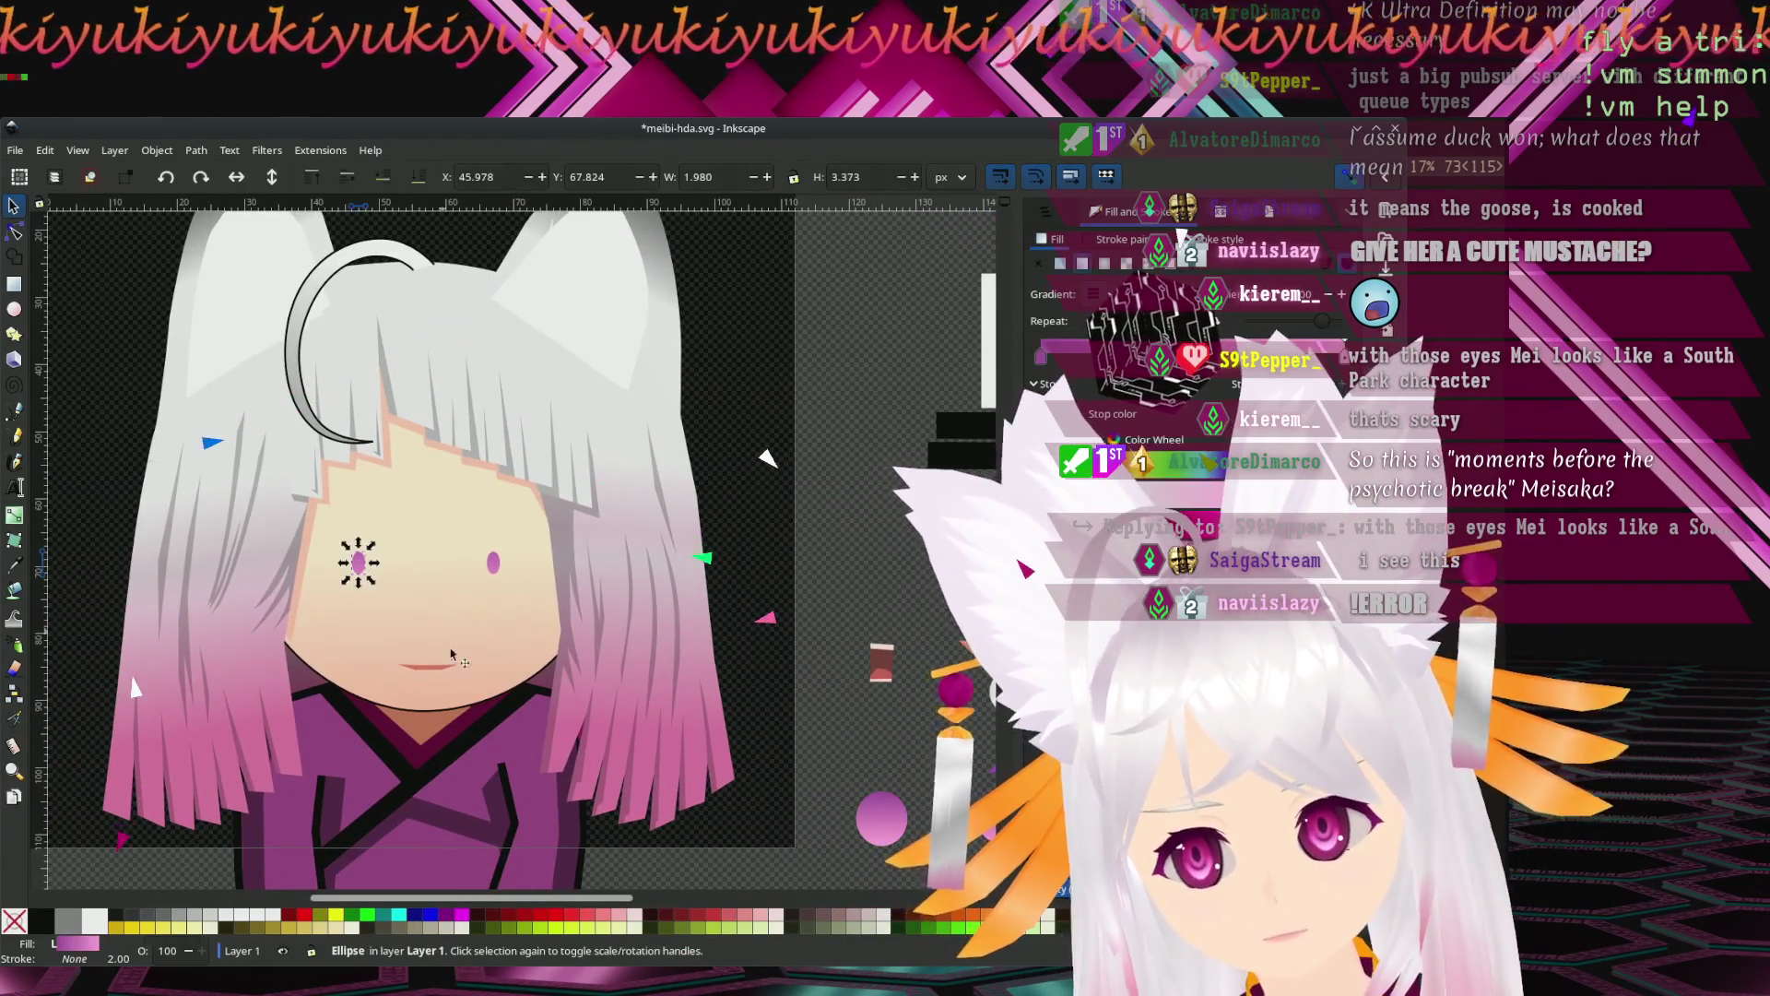
{"action": "left_click", "coordinate": [430, 668]}
{"action": "scroll", "coordinate": [430, 668], "scroll_direction": "up", "scroll_amount": 2}
{"action": "scroll", "coordinate": [429, 668], "scroll_direction": "up", "scroll_amount": 1}
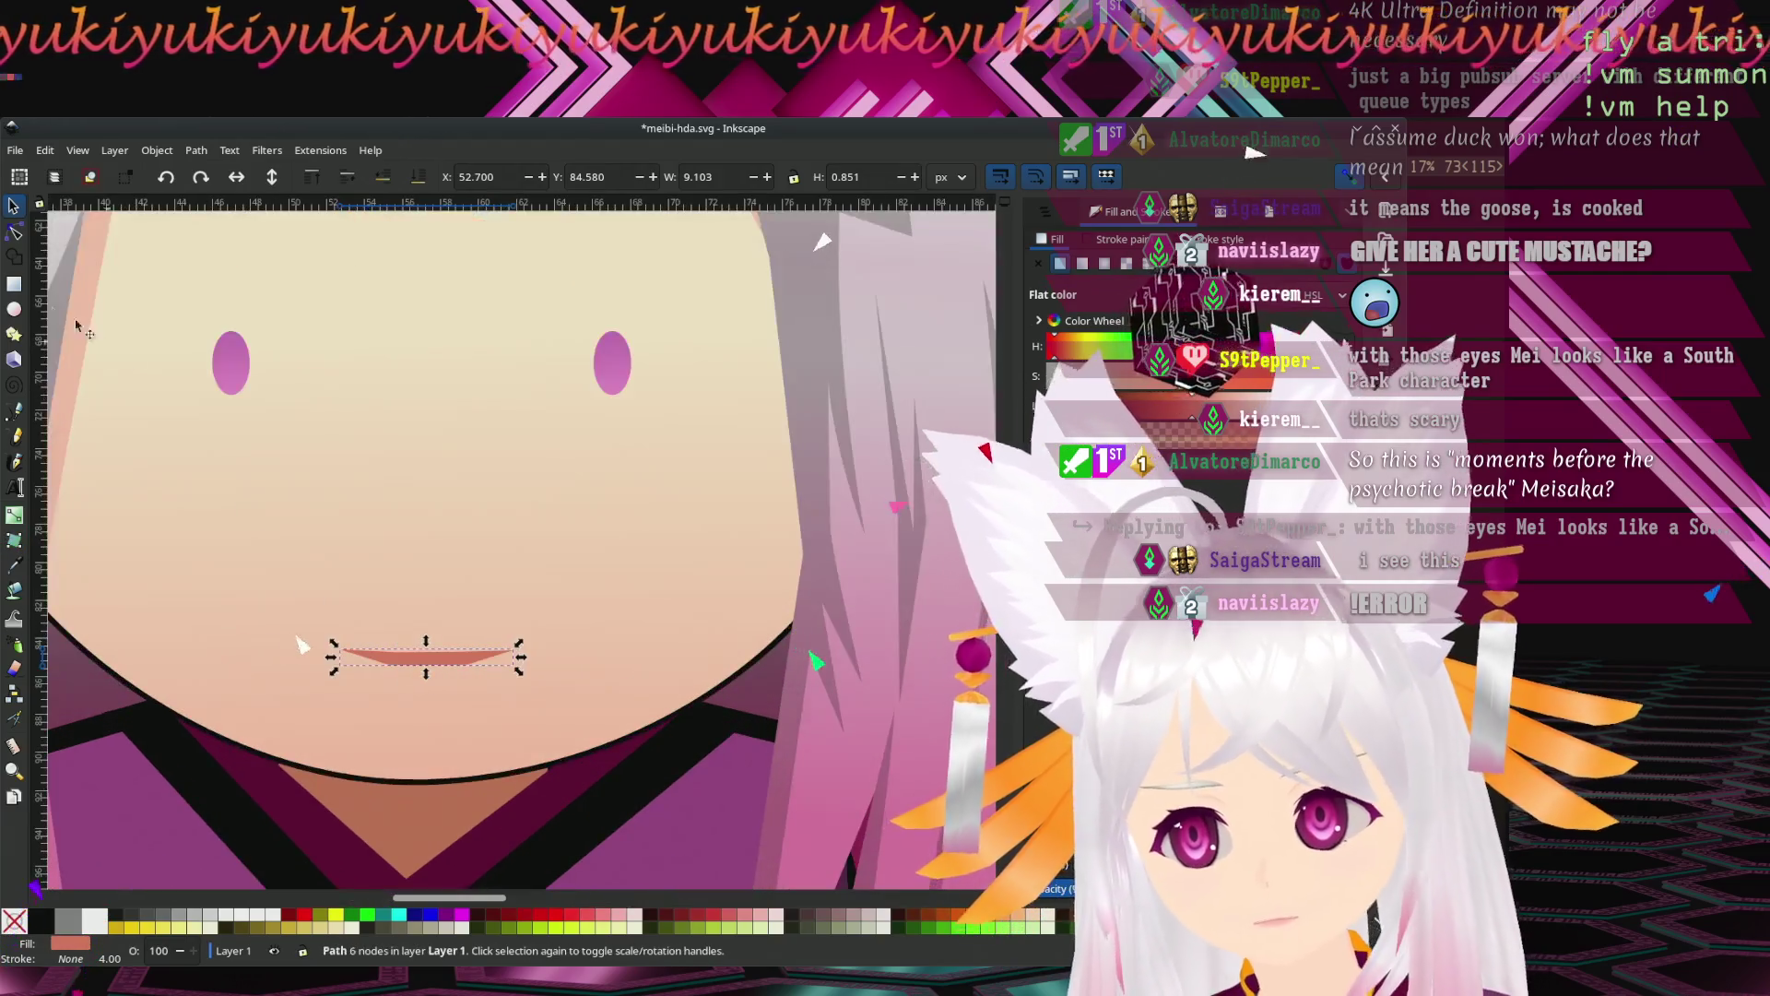
{"action": "key", "text": "n"}
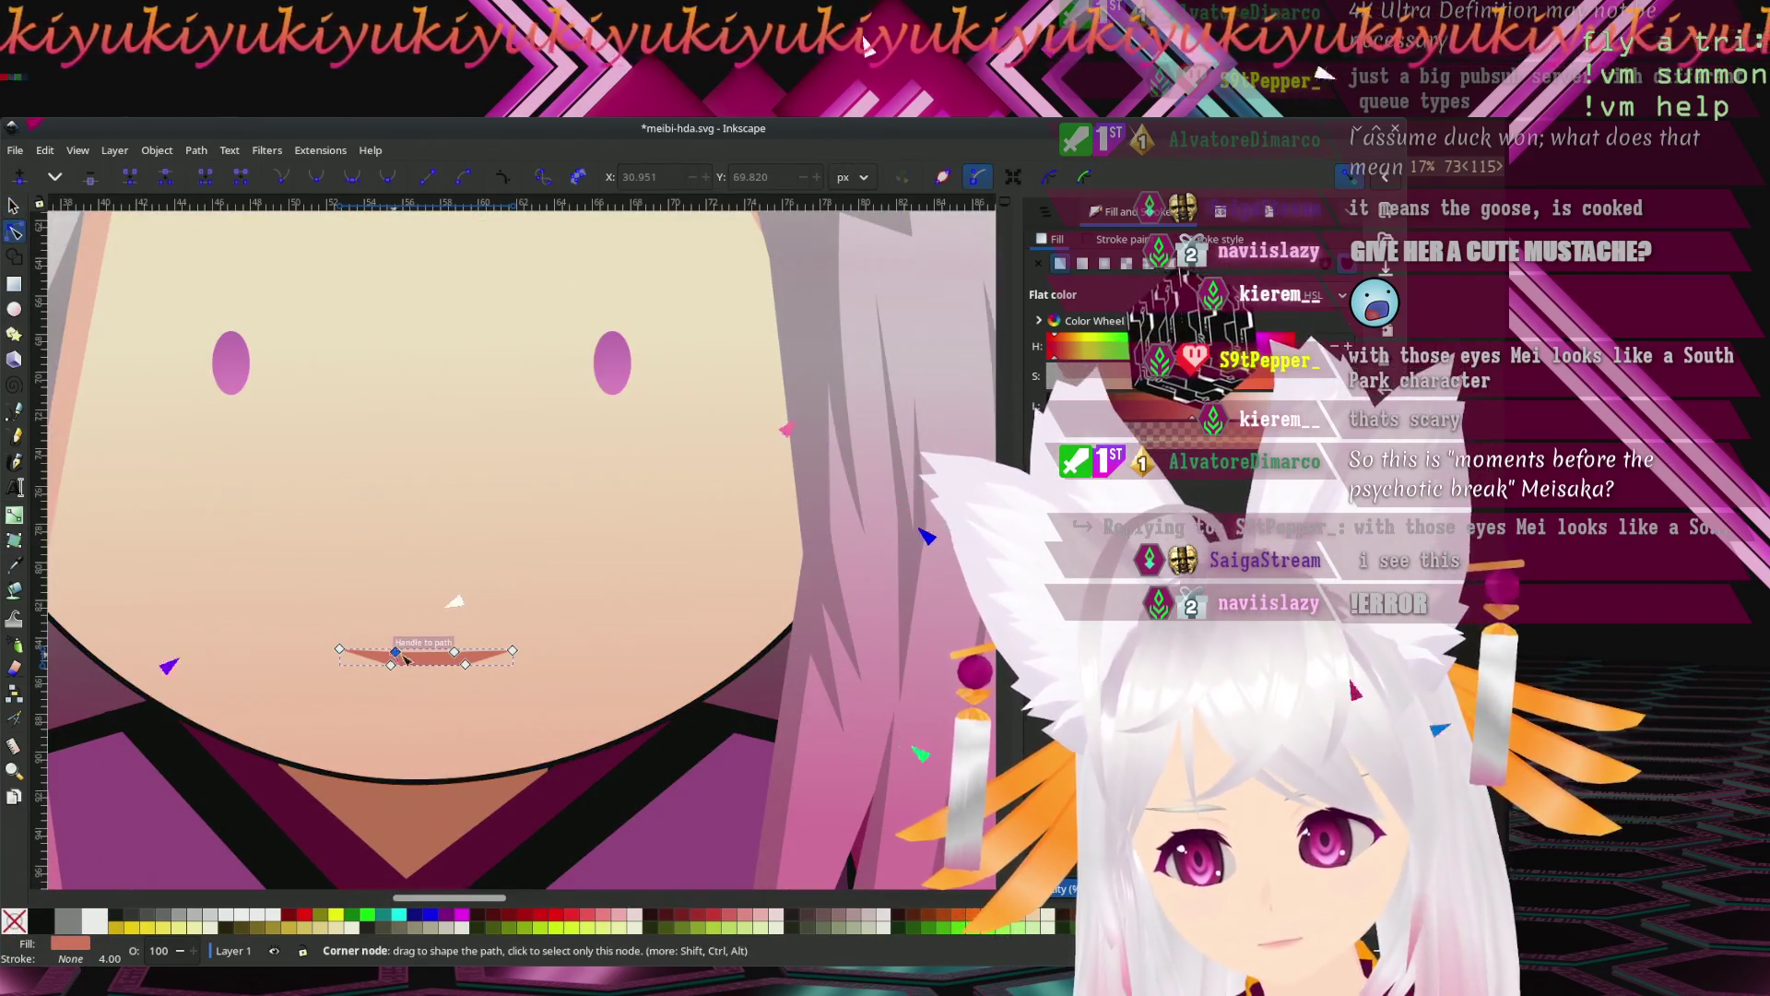
{"action": "left_click_drag", "start_coordinate": [400, 654], "coordinate": [444, 645]}
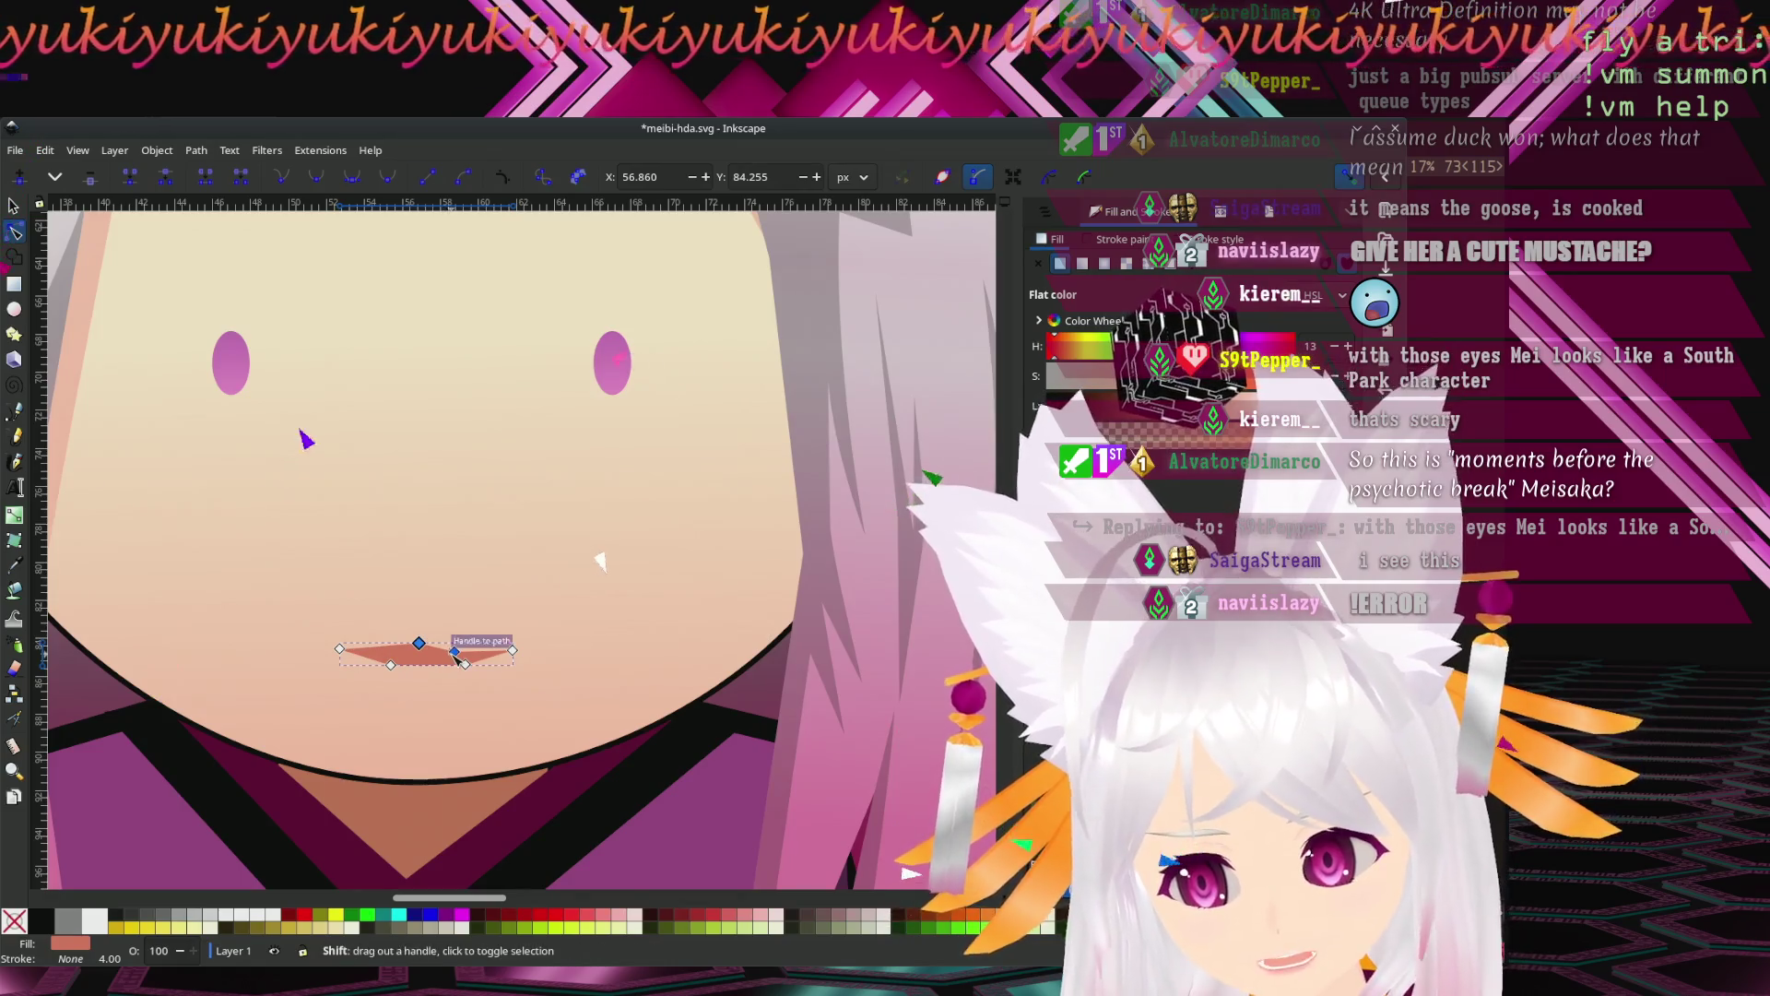
{"action": "left_click", "coordinate": [455, 652], "text": "shift"}
{"action": "key", "text": "Delete"}
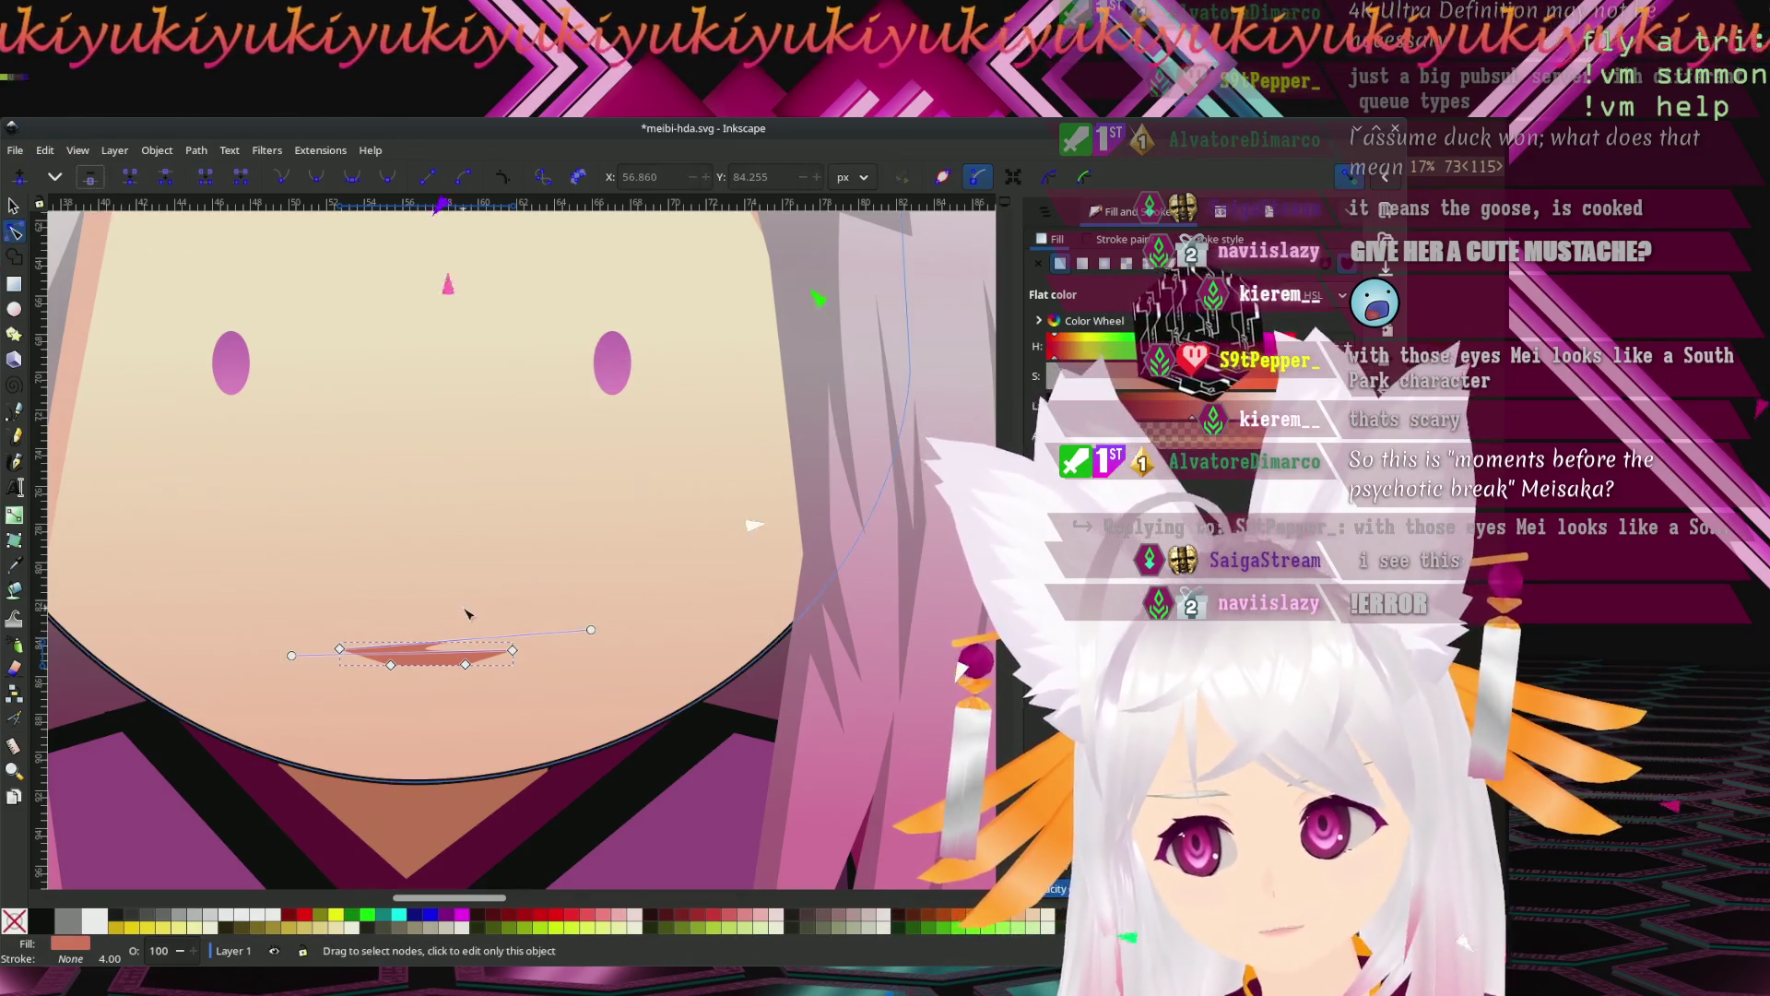
Retract the left node's handle and drag the bottom nodes into a thin curved sliver.
{"action": "left_click", "coordinate": [292, 656], "text": "ctrl"}
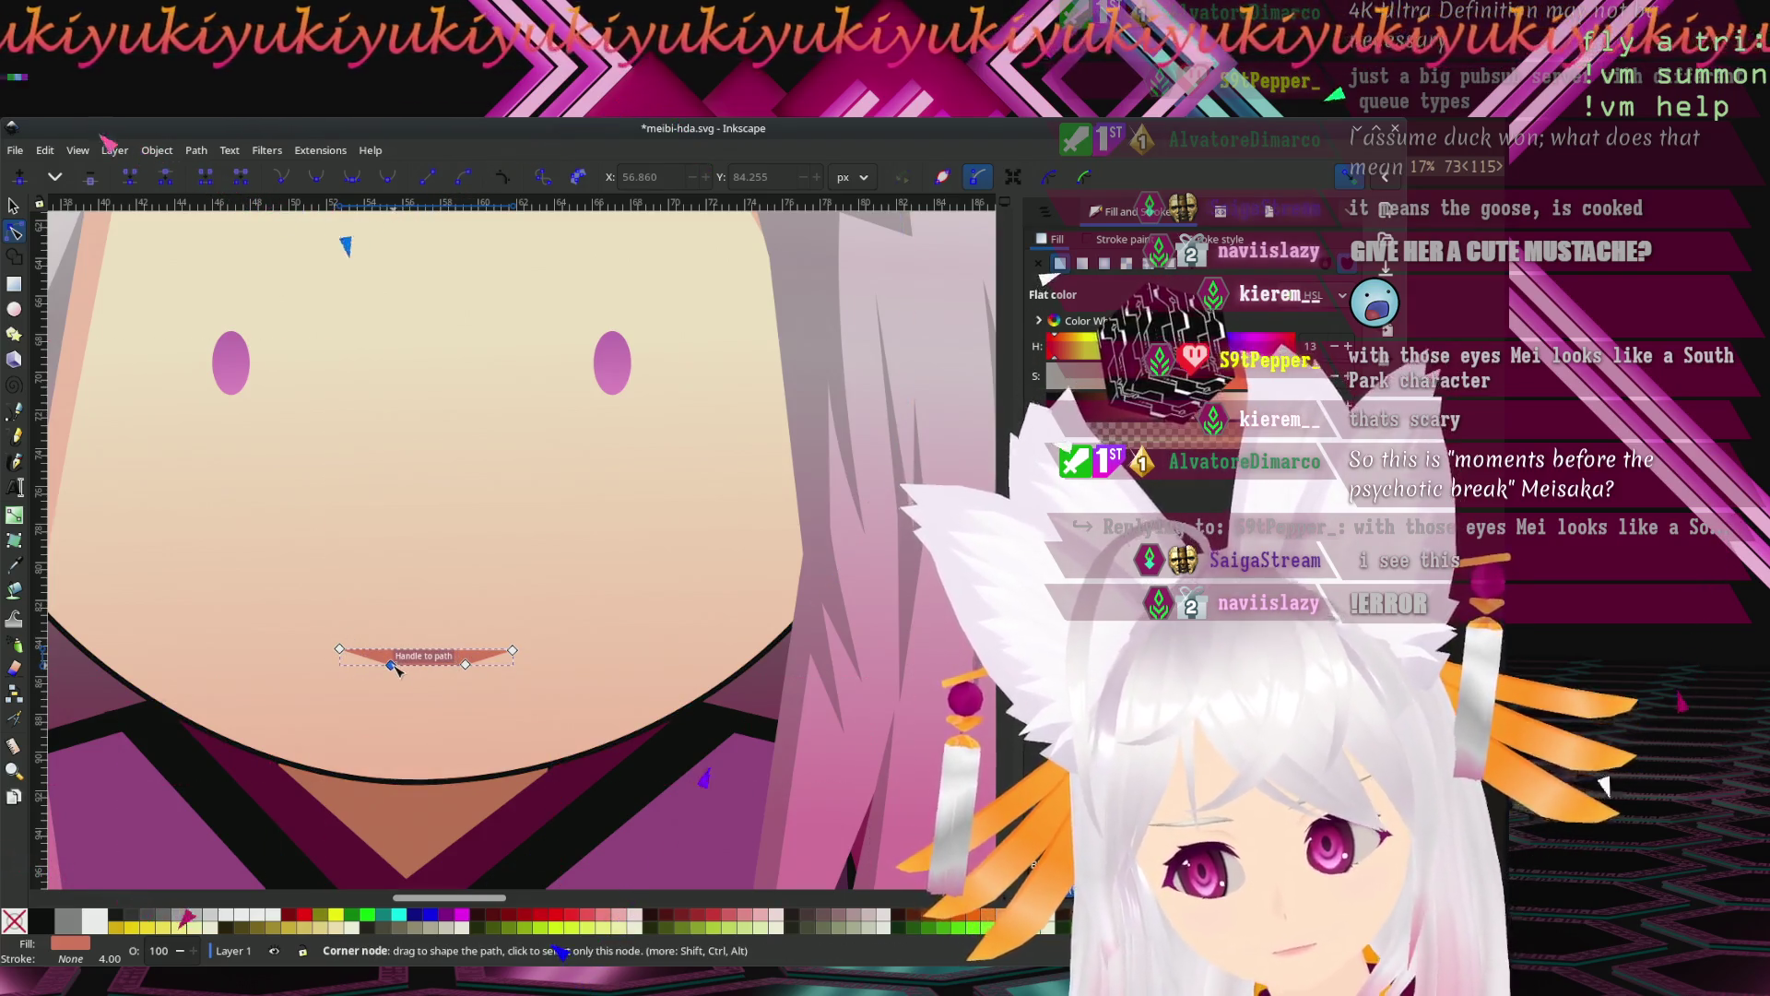
{"action": "left_click_drag", "start_coordinate": [396, 669], "coordinate": [384, 676]}
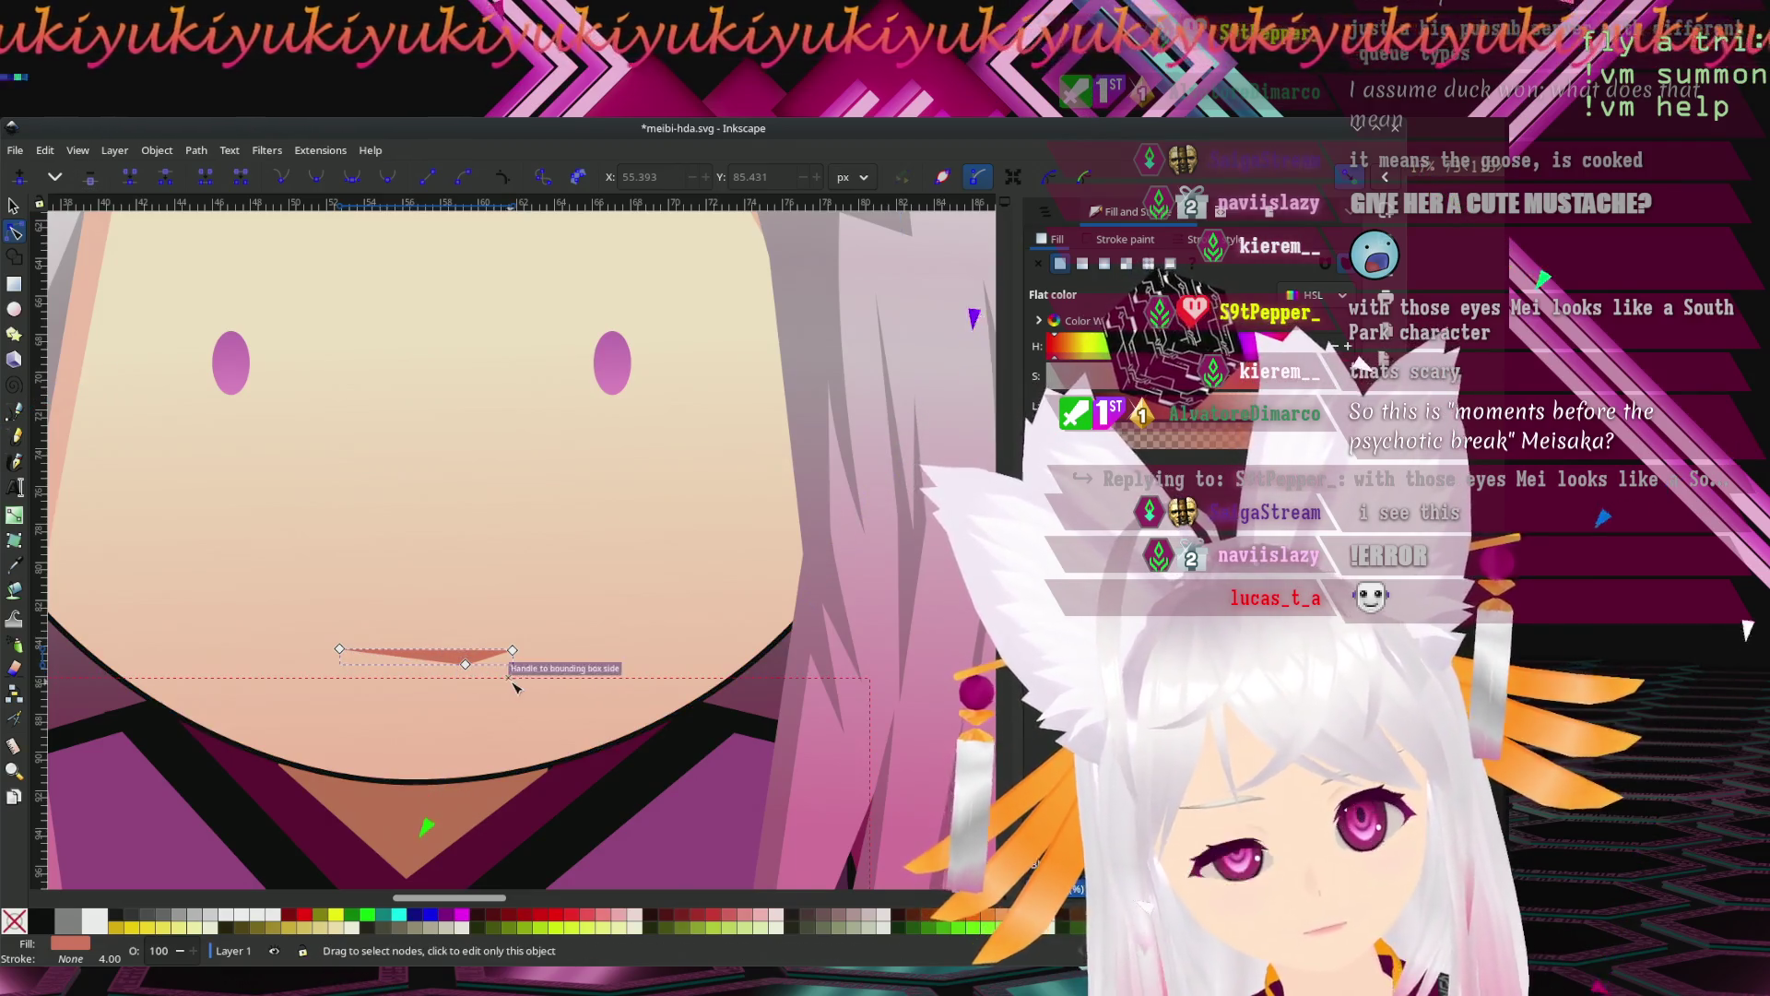
{"action": "left_click_drag", "start_coordinate": [466, 663], "coordinate": [417, 687]}
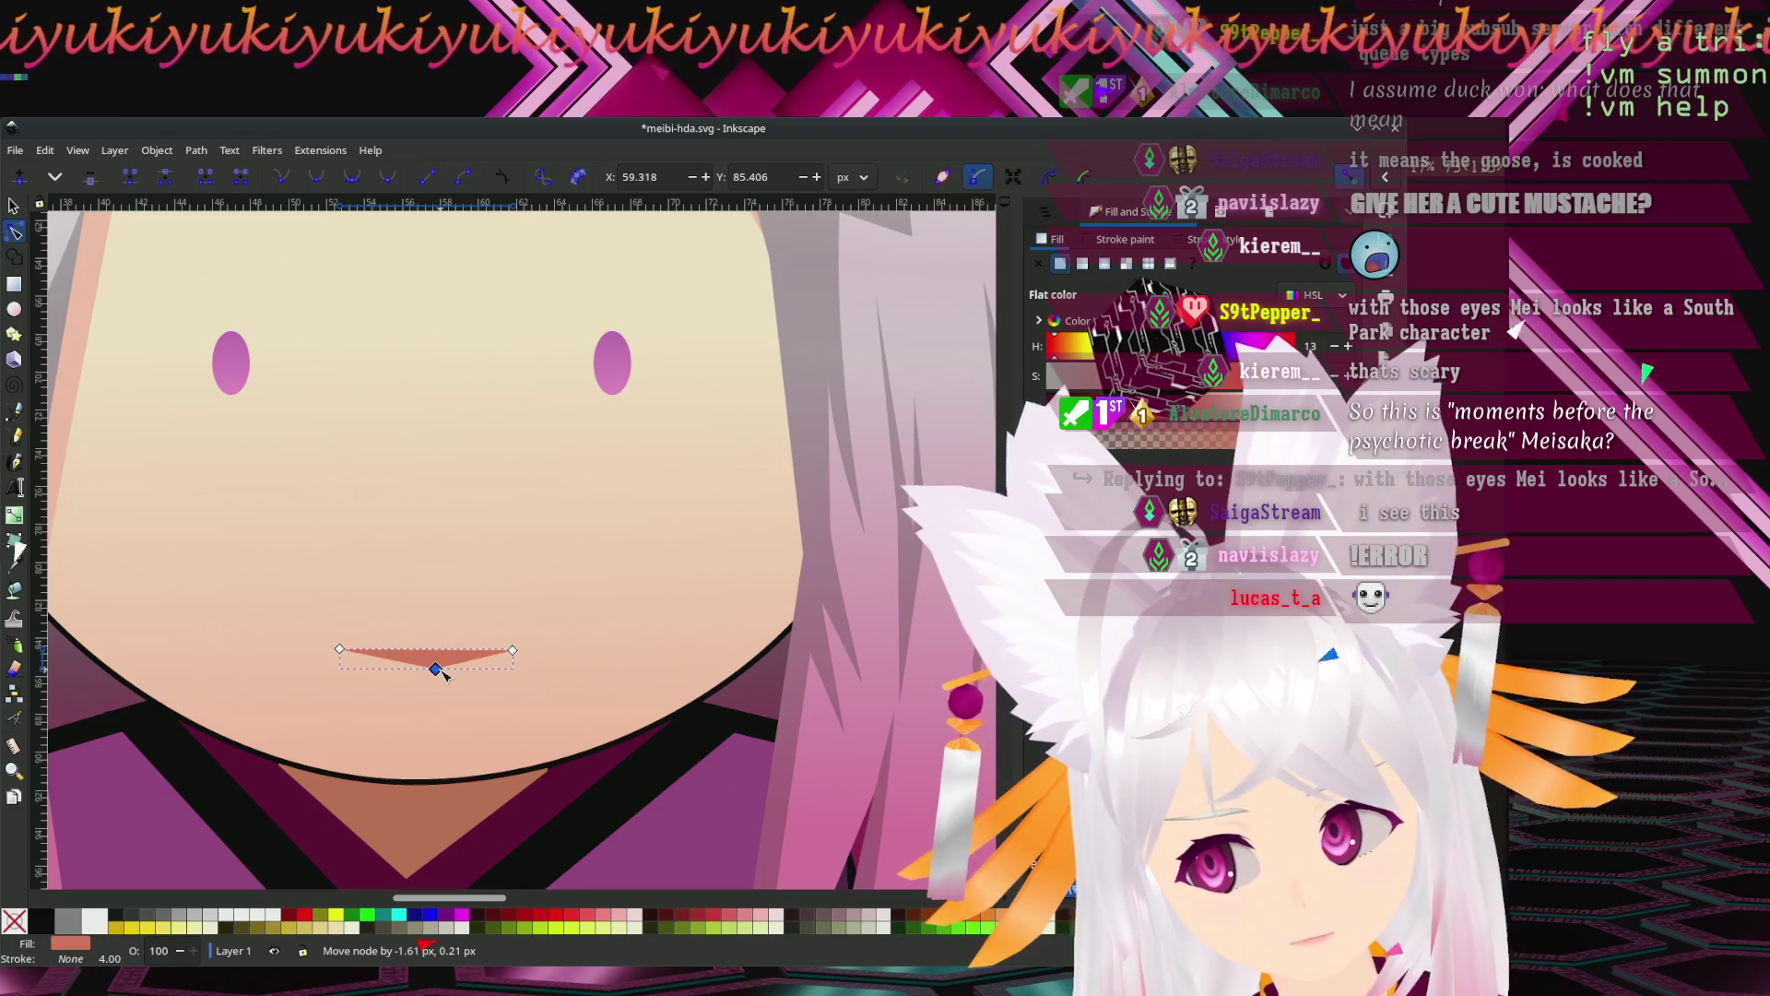
{"action": "key", "text": "Escape"}
{"action": "scroll", "coordinate": [614, 461], "scroll_direction": "down", "scroll_amount": 3}
{"action": "scroll", "coordinate": [645, 554], "scroll_direction": "down", "scroll_amount": 3}
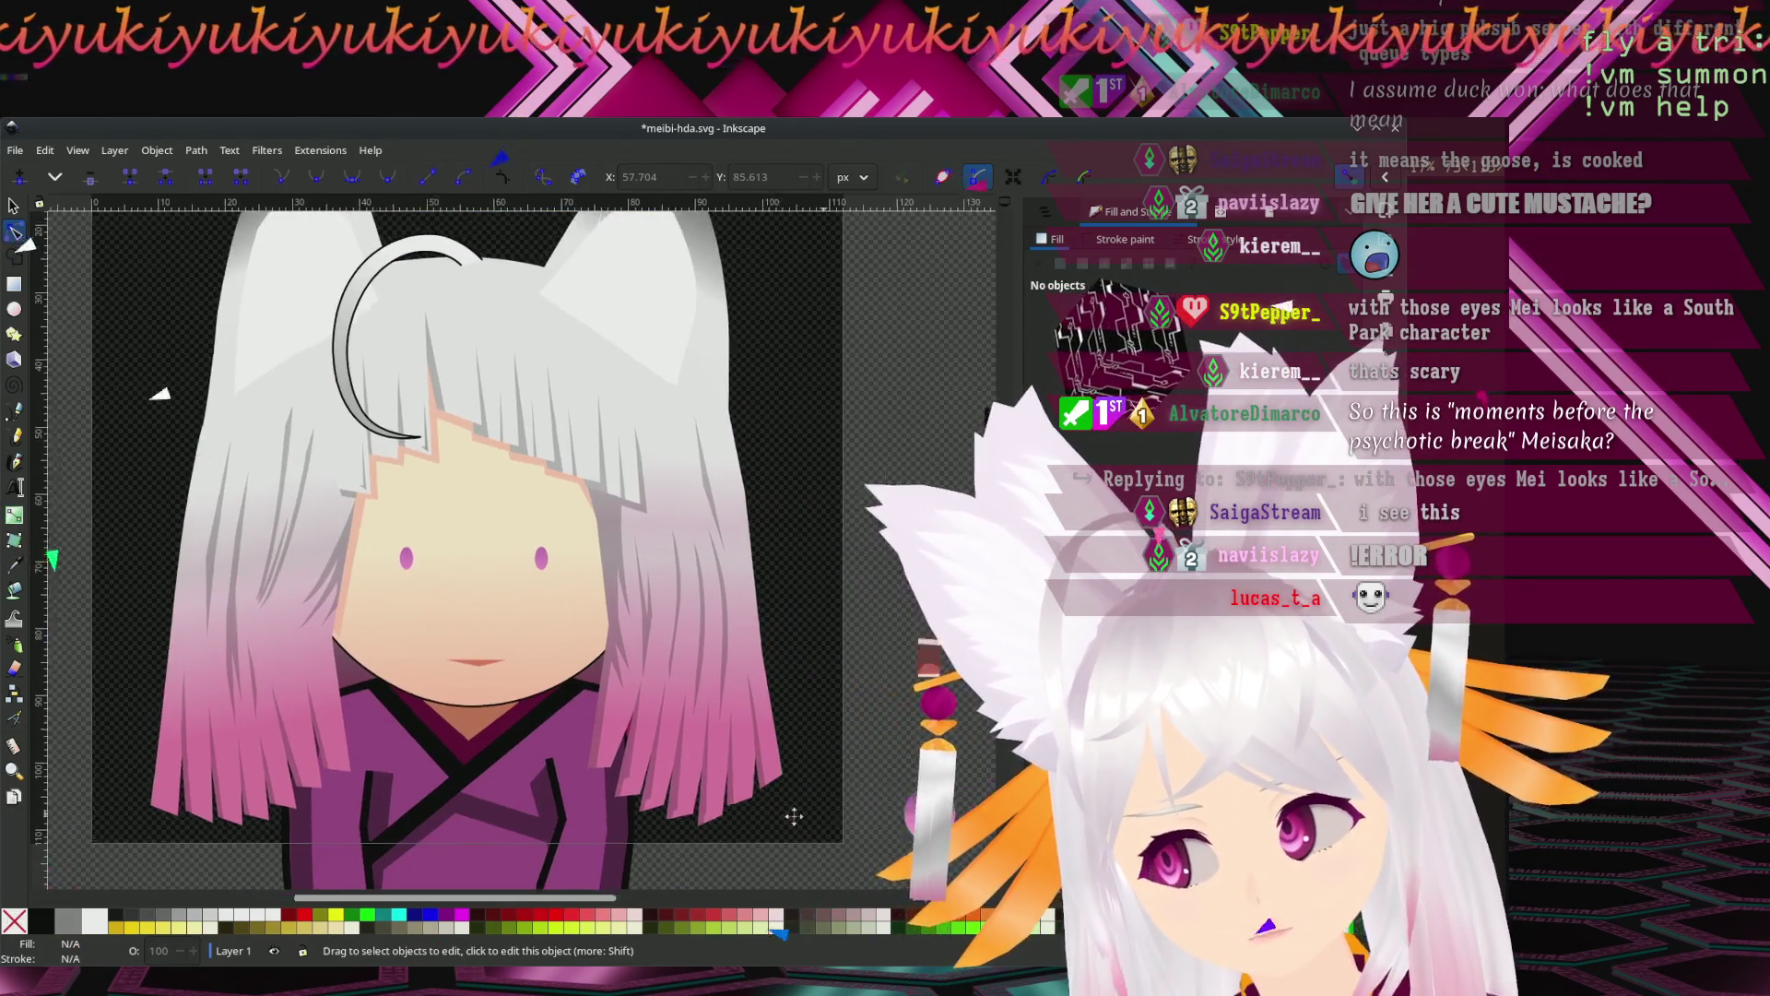
Move both small oval eyes off the face and place the large round pink eyes there.
{"action": "scroll", "coordinate": [461, 553], "scroll_direction": "right", "scroll_amount": 3}
{"action": "scroll", "coordinate": [171, 409], "scroll_direction": "up", "scroll_amount": 1}
{"action": "key", "text": "s"}
{"action": "left_click", "coordinate": [348, 546]}
{"action": "left_click", "coordinate": [479, 558], "text": "shift"}
{"action": "left_click_drag", "start_coordinate": [480, 558], "coordinate": [872, 571]}
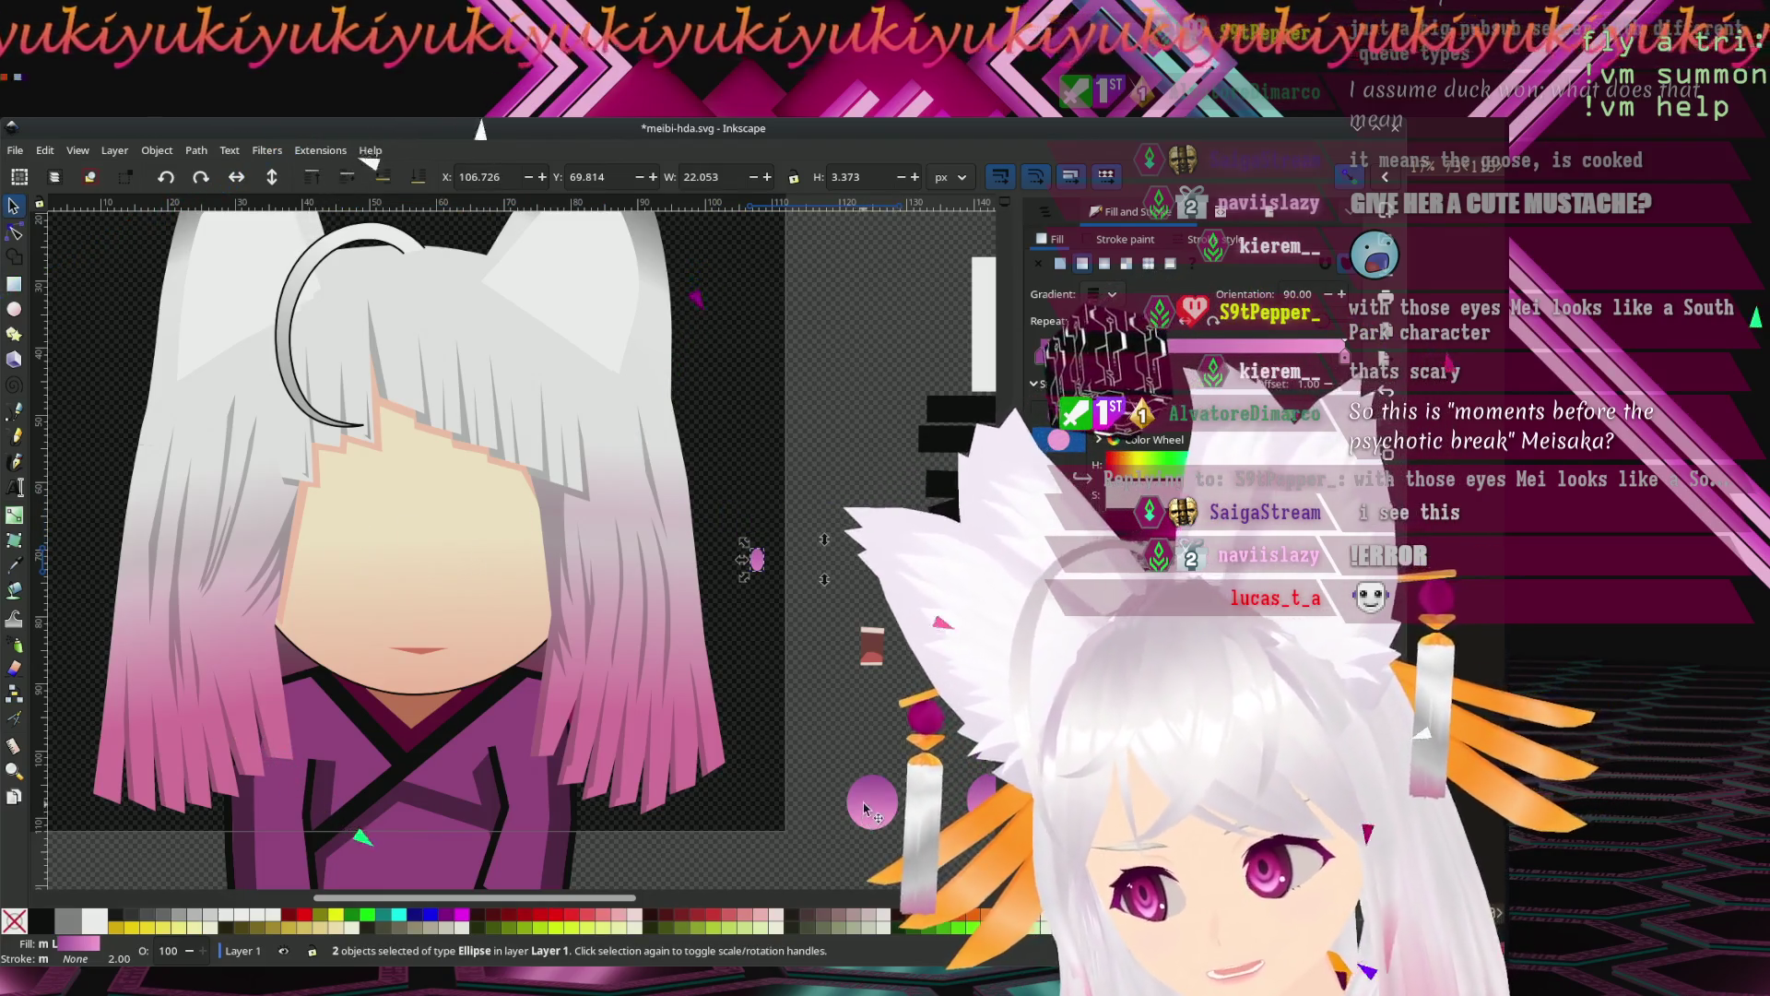
{"action": "left_click_drag", "start_coordinate": [867, 809], "coordinate": [462, 552]}
{"action": "key", "text": "Escape"}
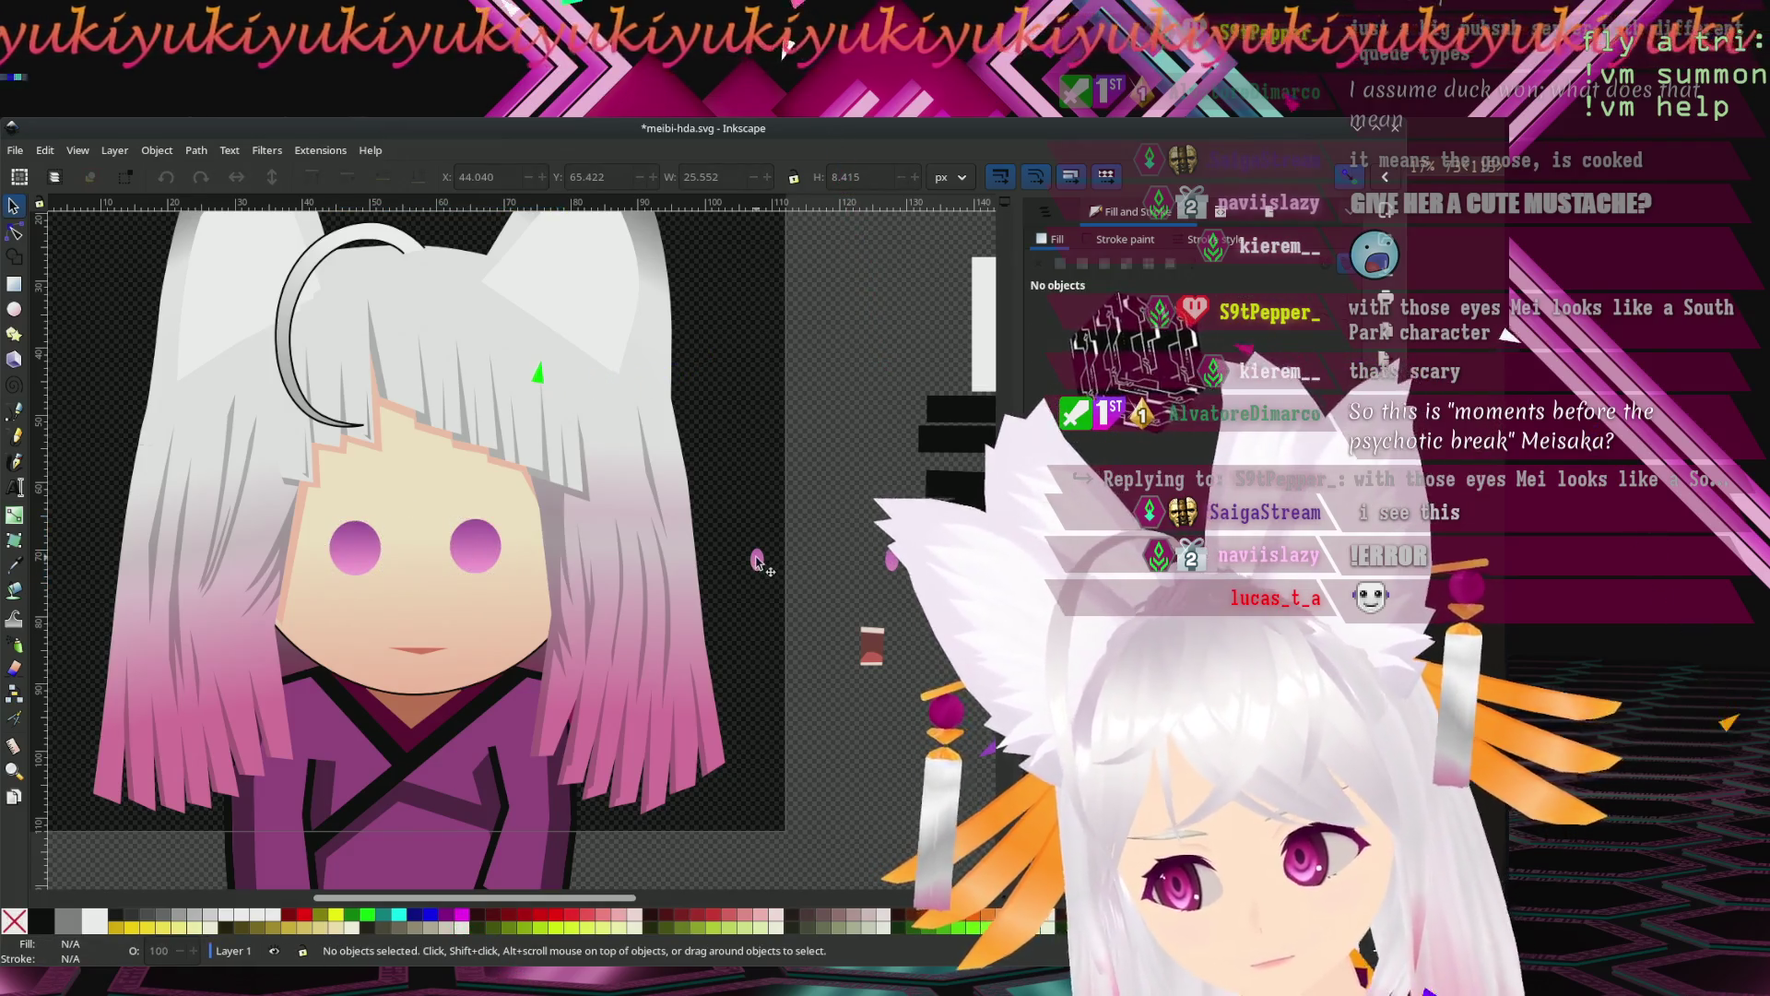
{"action": "key", "text": "5"}
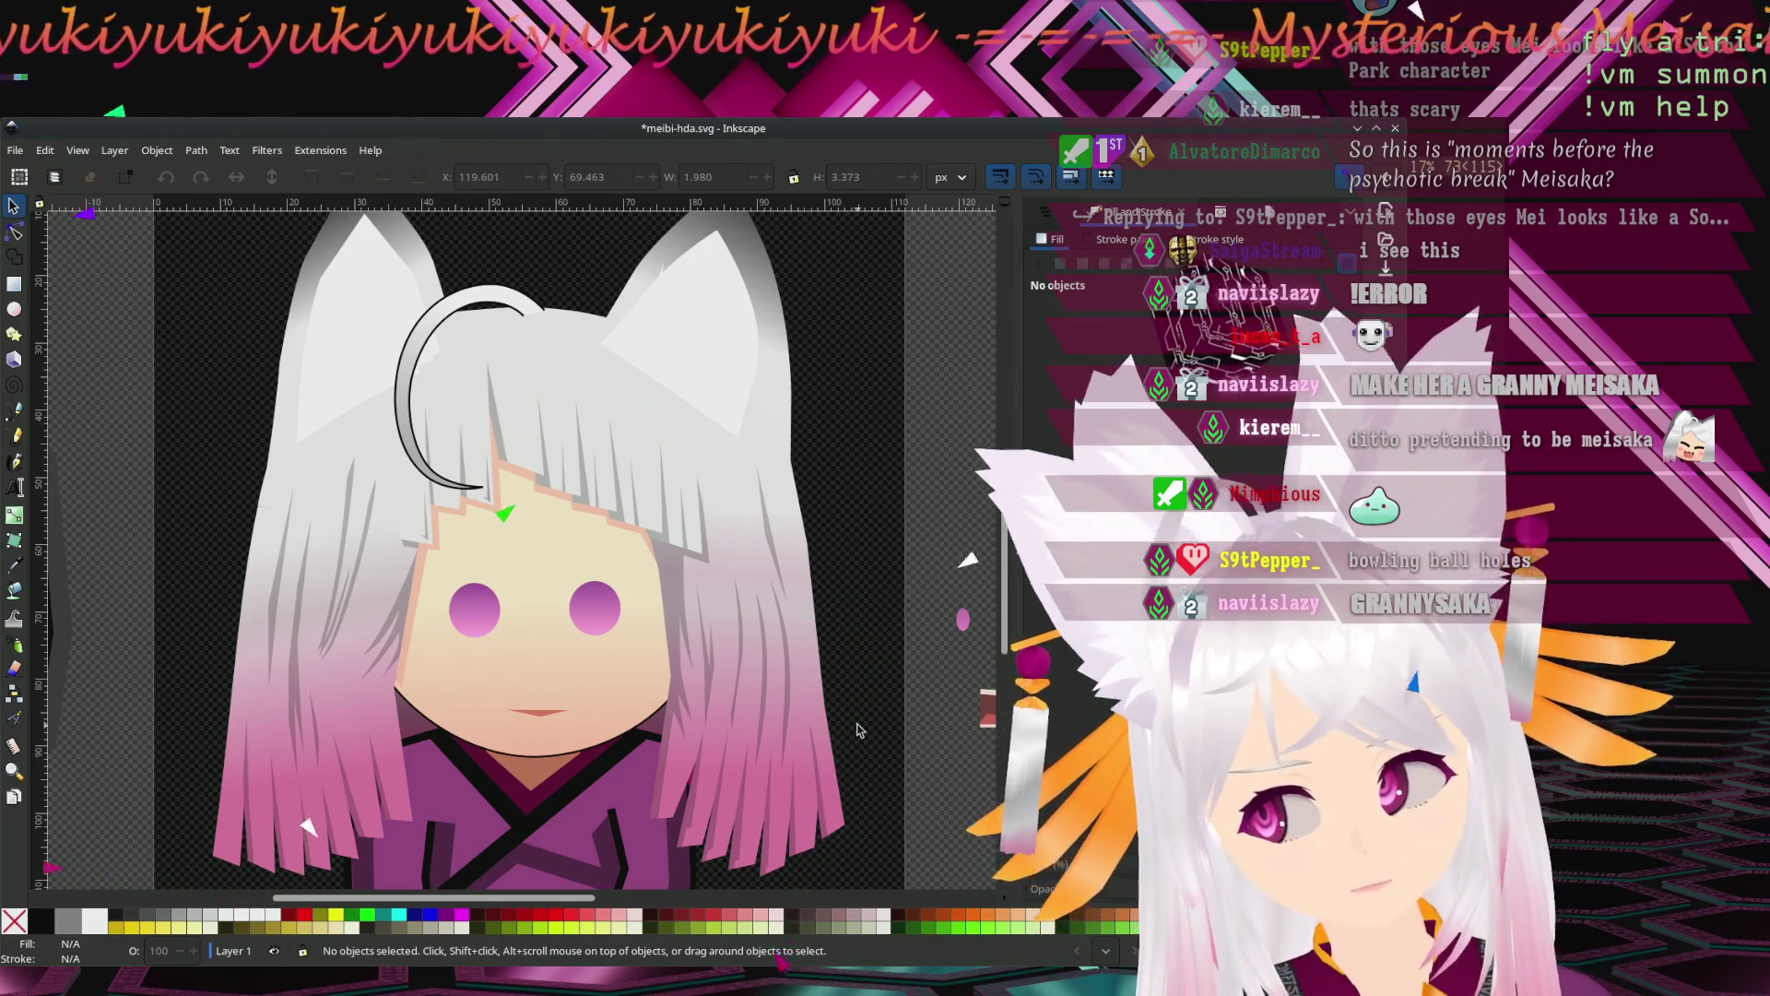
Remove the black stroke from the ahoge curl above the head.
{"action": "left_click_drag", "start_coordinate": [865, 726], "coordinate": [925, 735]}
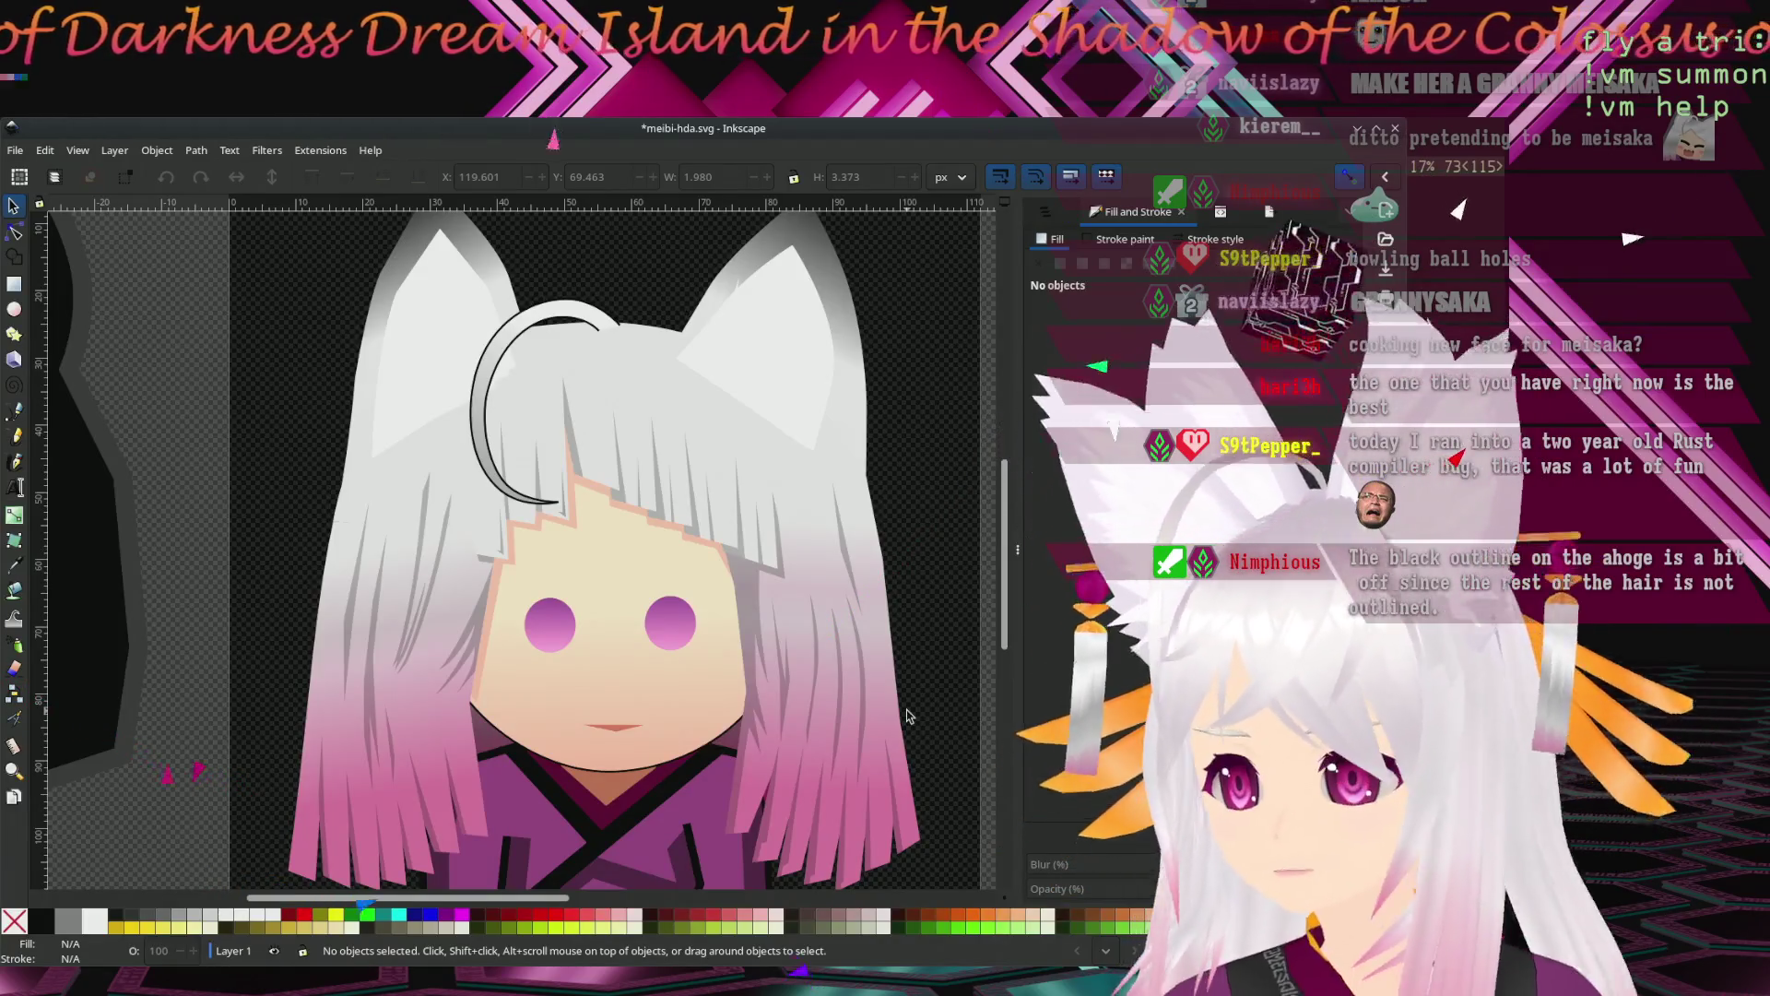
{"action": "left_click", "coordinate": [486, 397]}
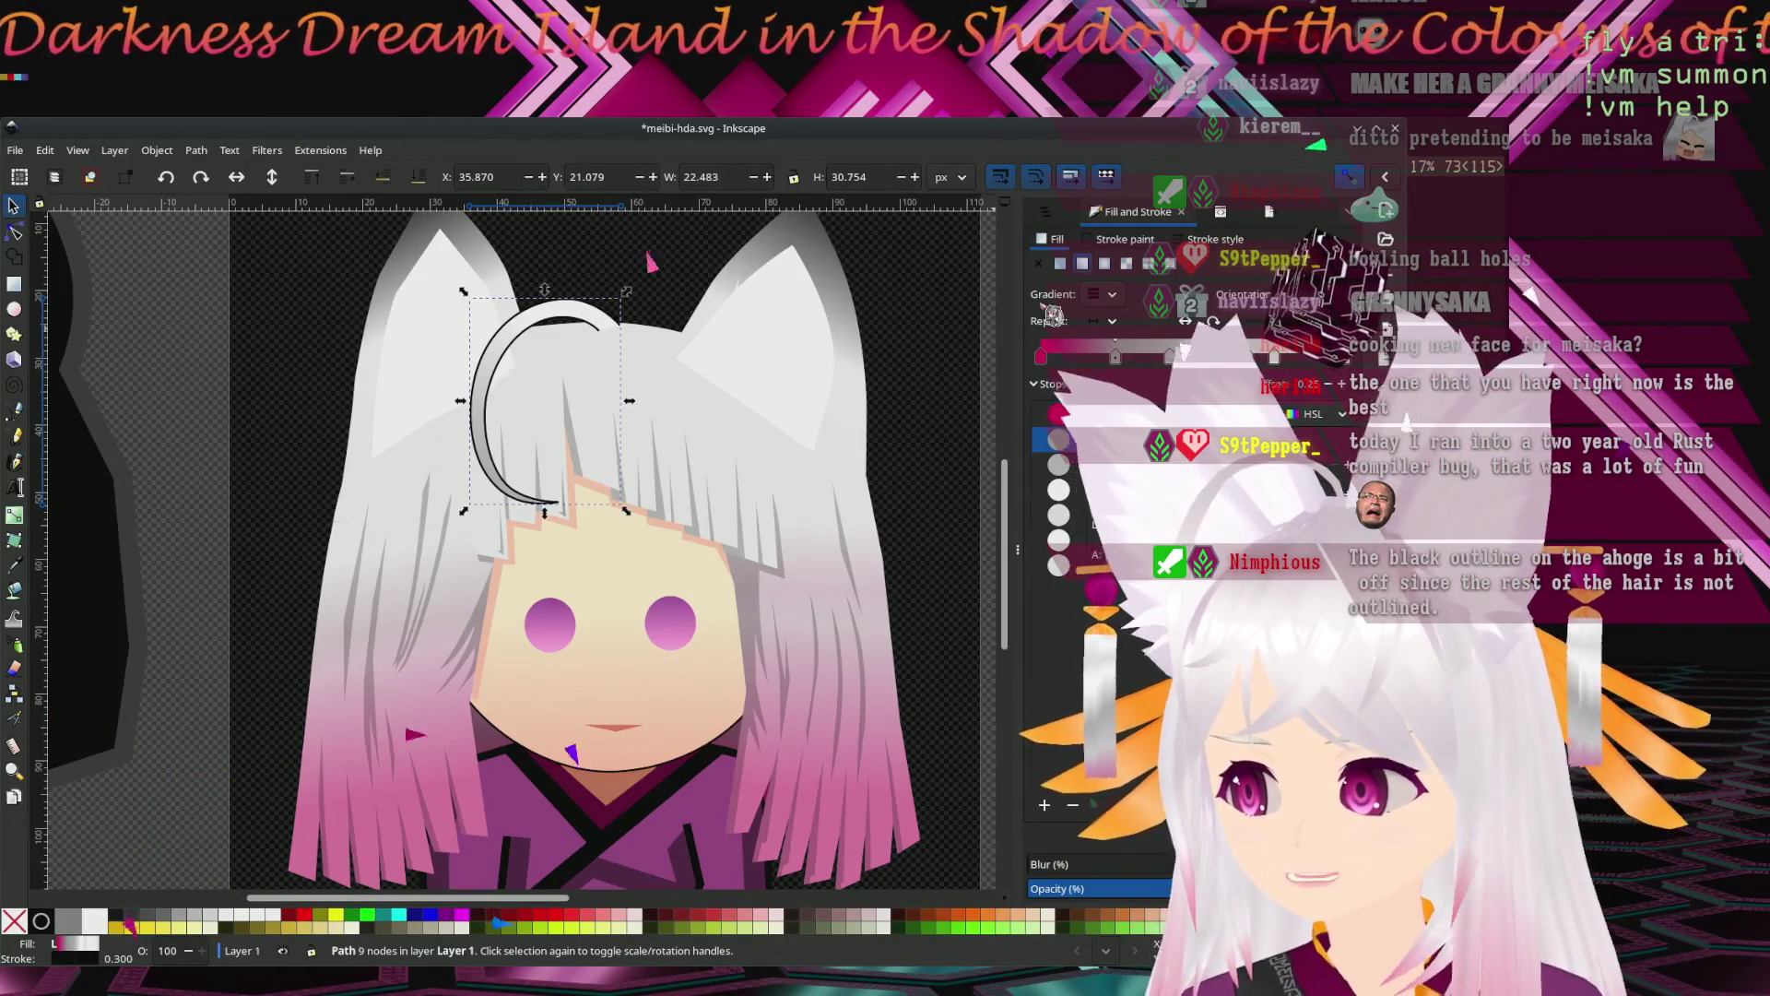
{"action": "left_click", "coordinate": [1124, 239]}
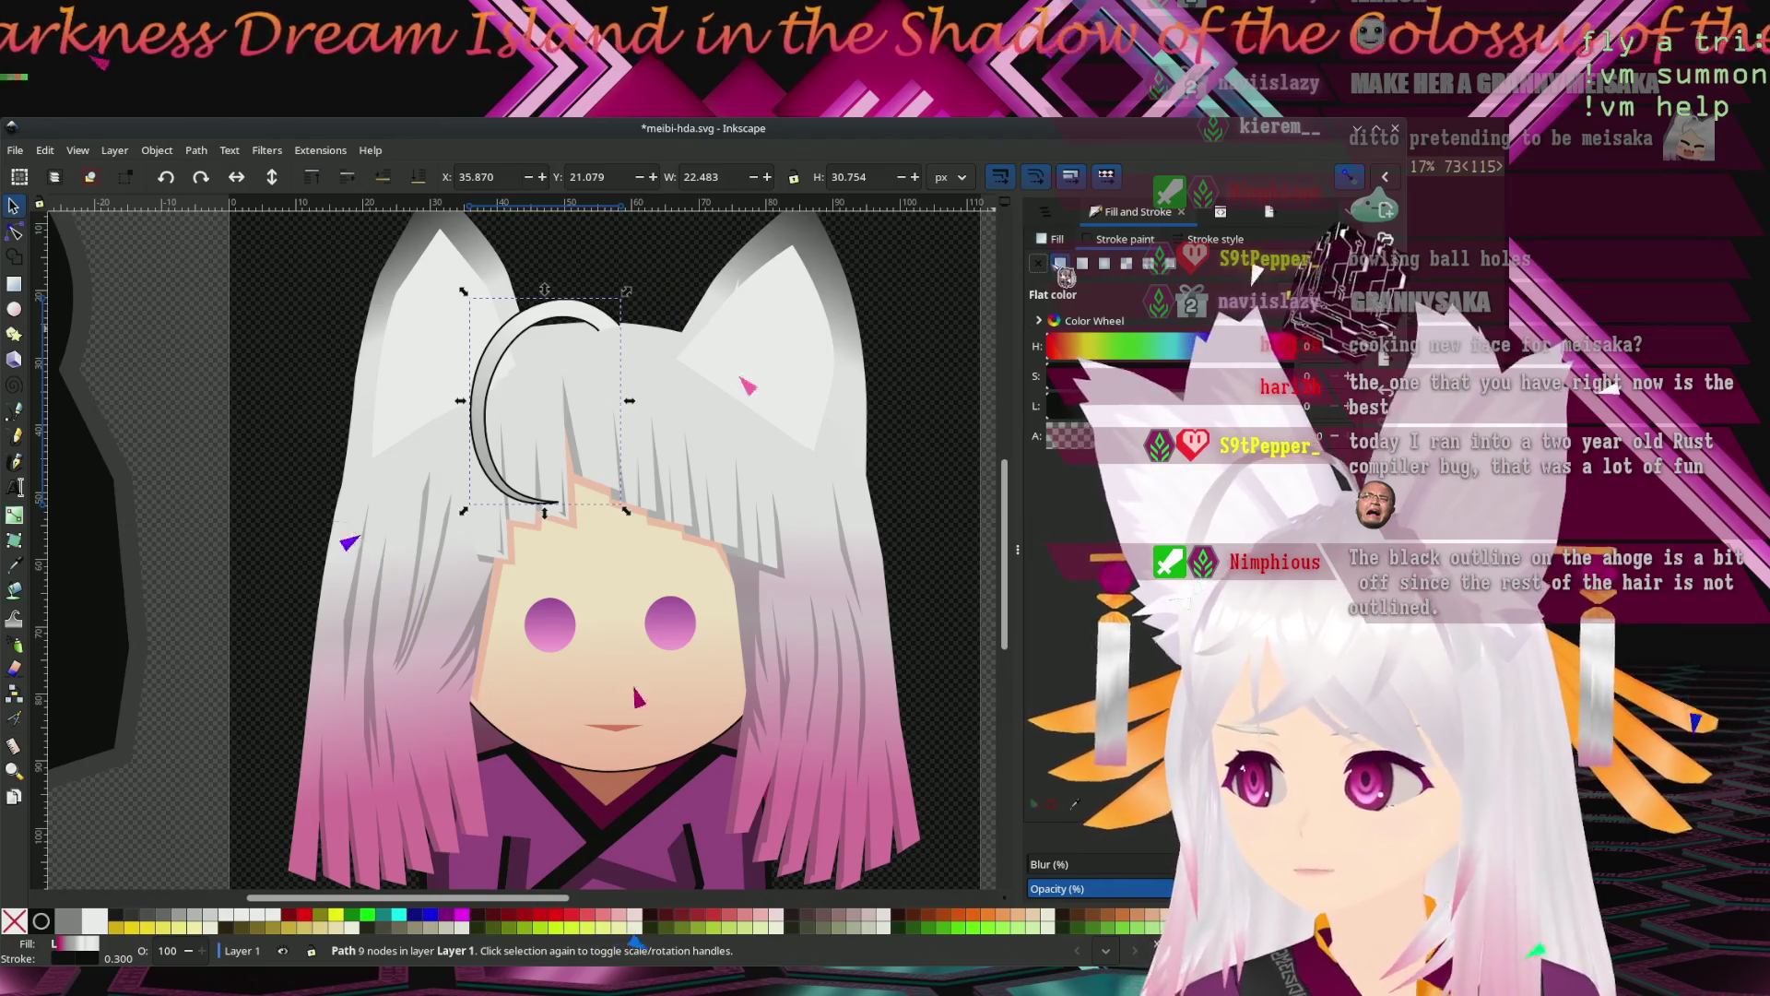
{"action": "left_click", "coordinate": [1040, 264]}
{"action": "left_click", "coordinate": [942, 410]}
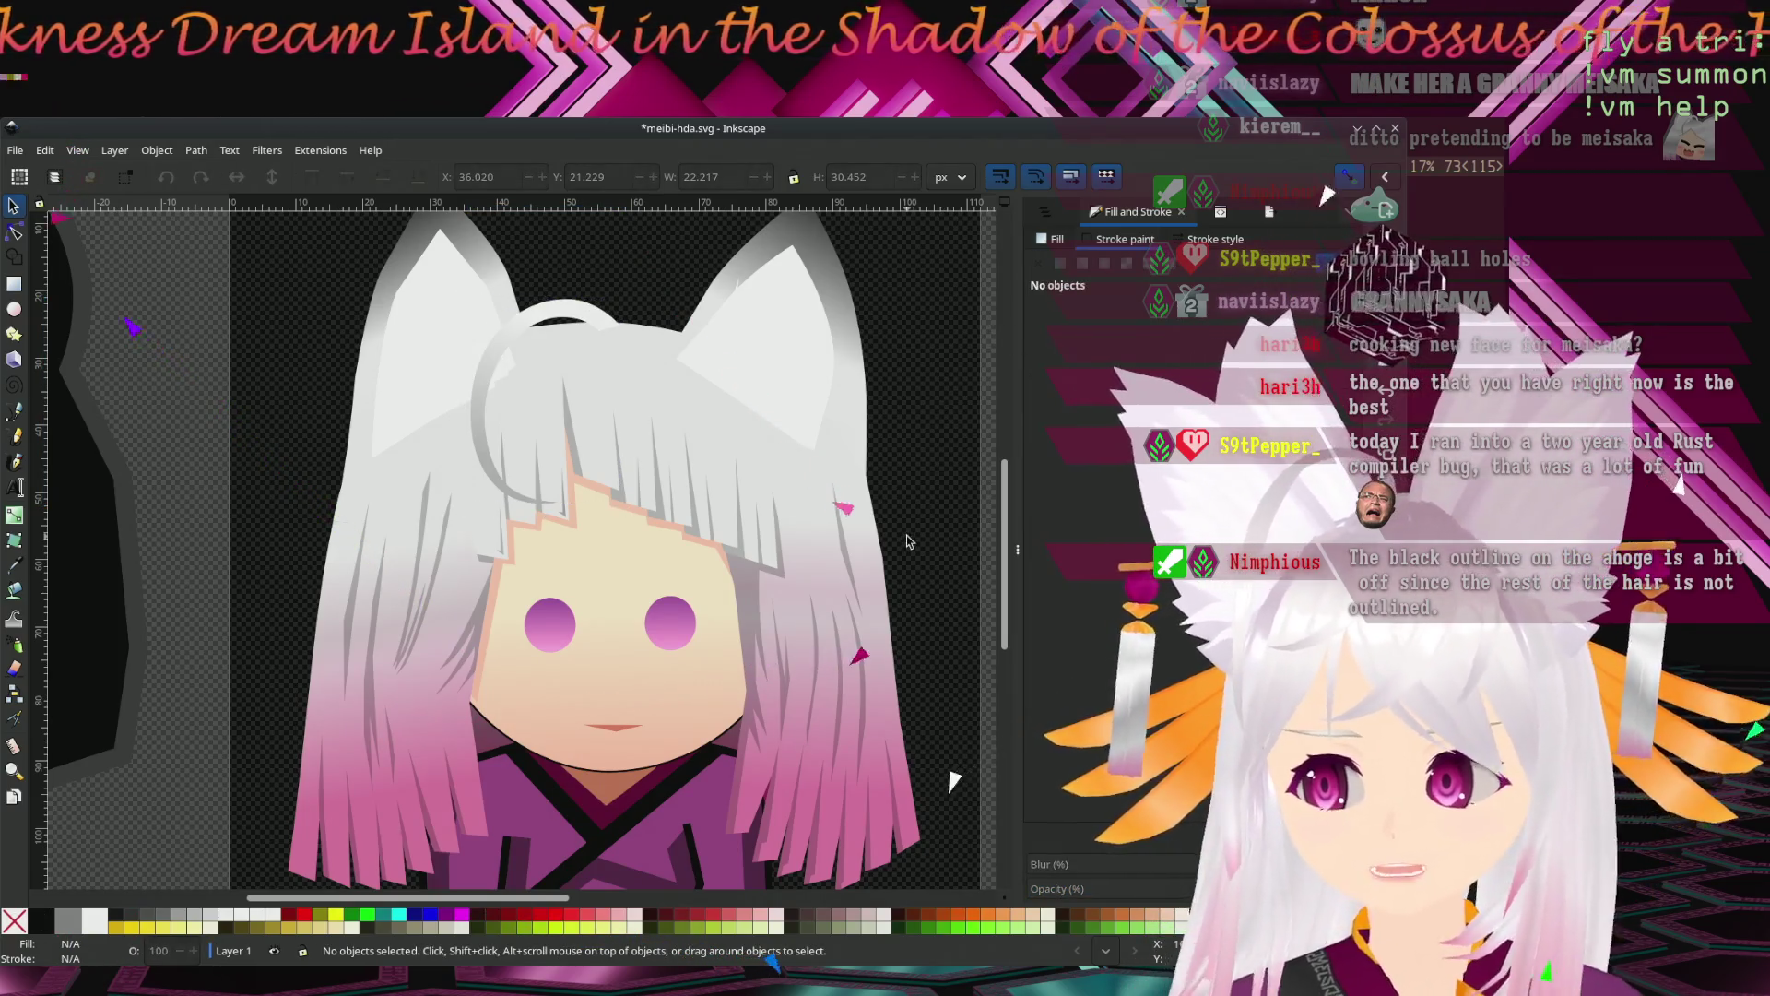
{"action": "scroll", "coordinate": [929, 479], "scroll_direction": "up", "scroll_amount": 2}
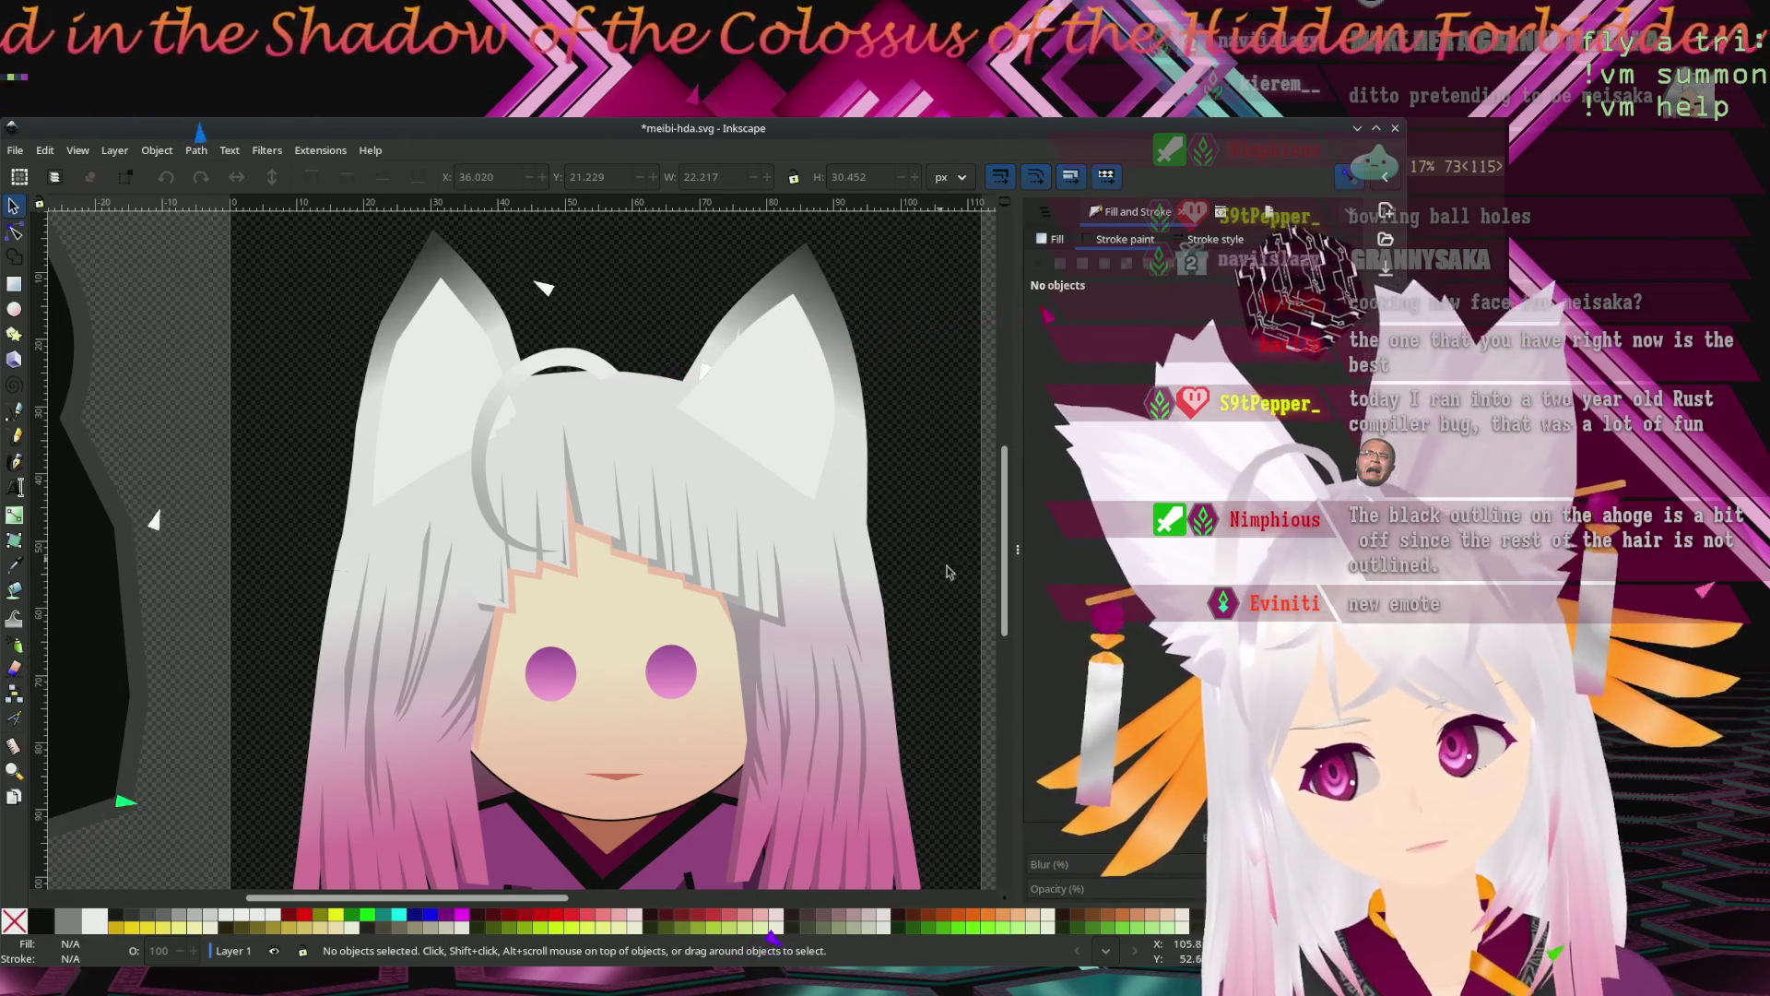
{"action": "left_click_drag", "start_coordinate": [950, 572], "coordinate": [968, 507]}
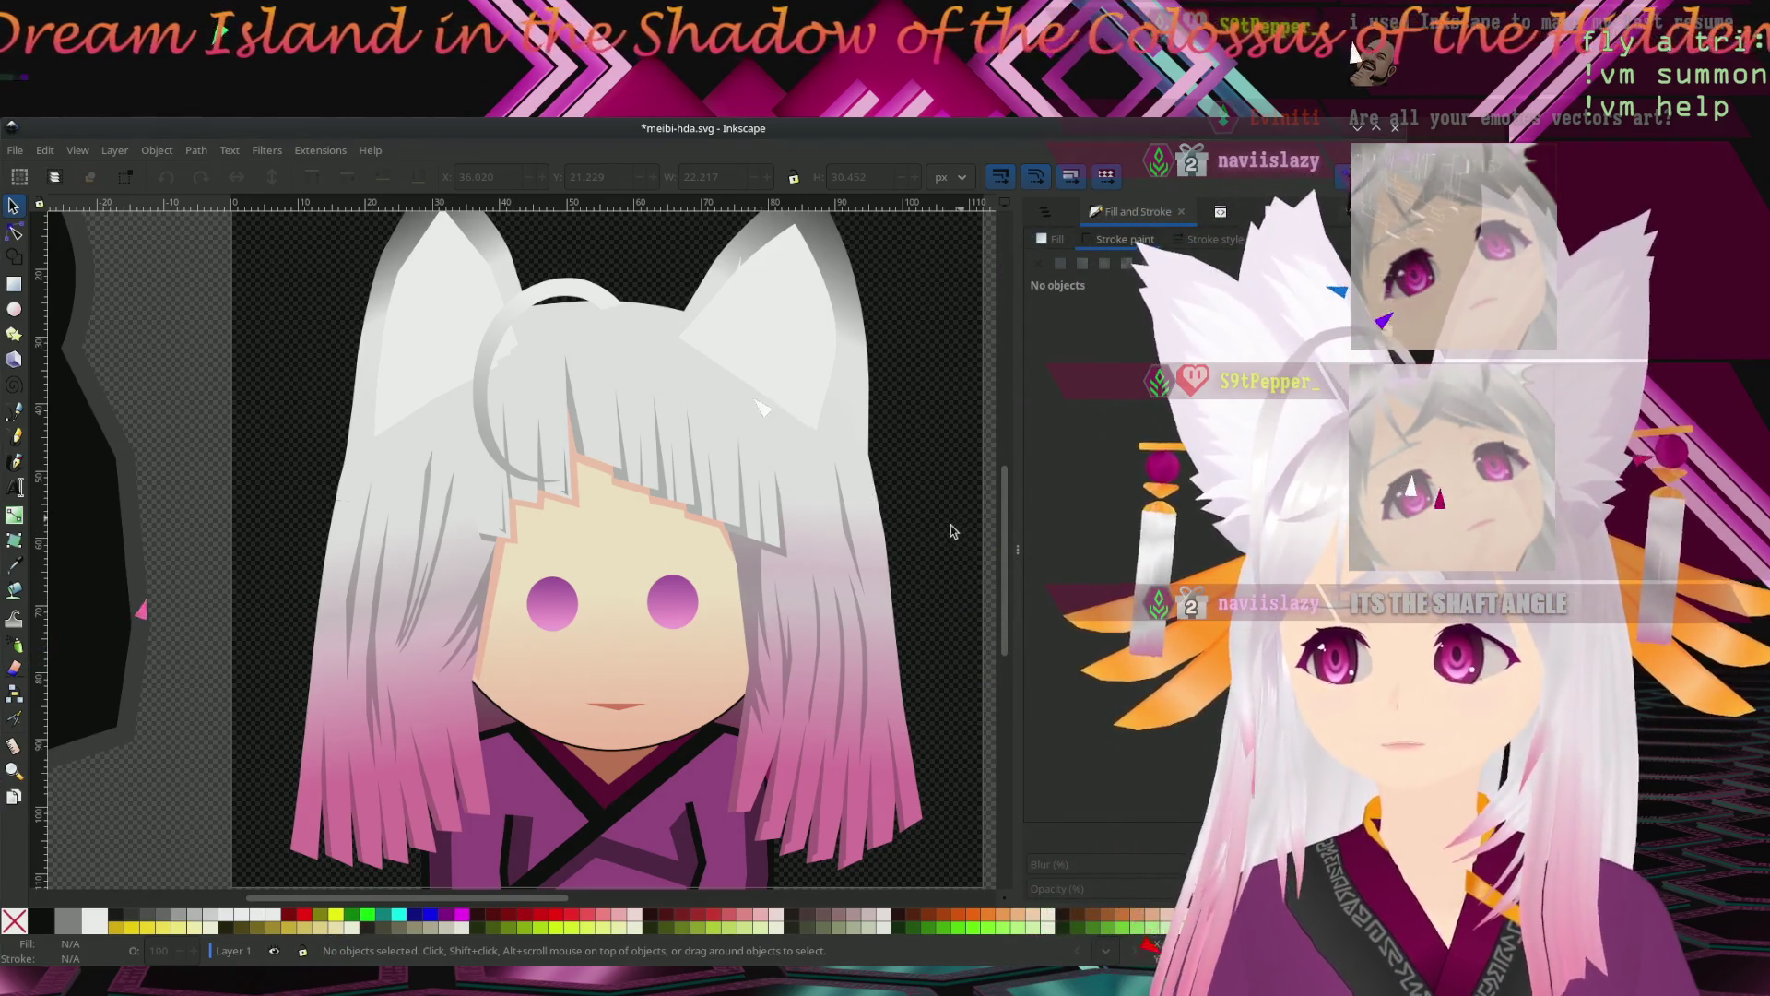
{"action": "scroll", "coordinate": [921, 526], "scroll_direction": "up", "scroll_amount": 3}
{"action": "scroll", "coordinate": [966, 651], "scroll_direction": "up", "scroll_amount": 2}
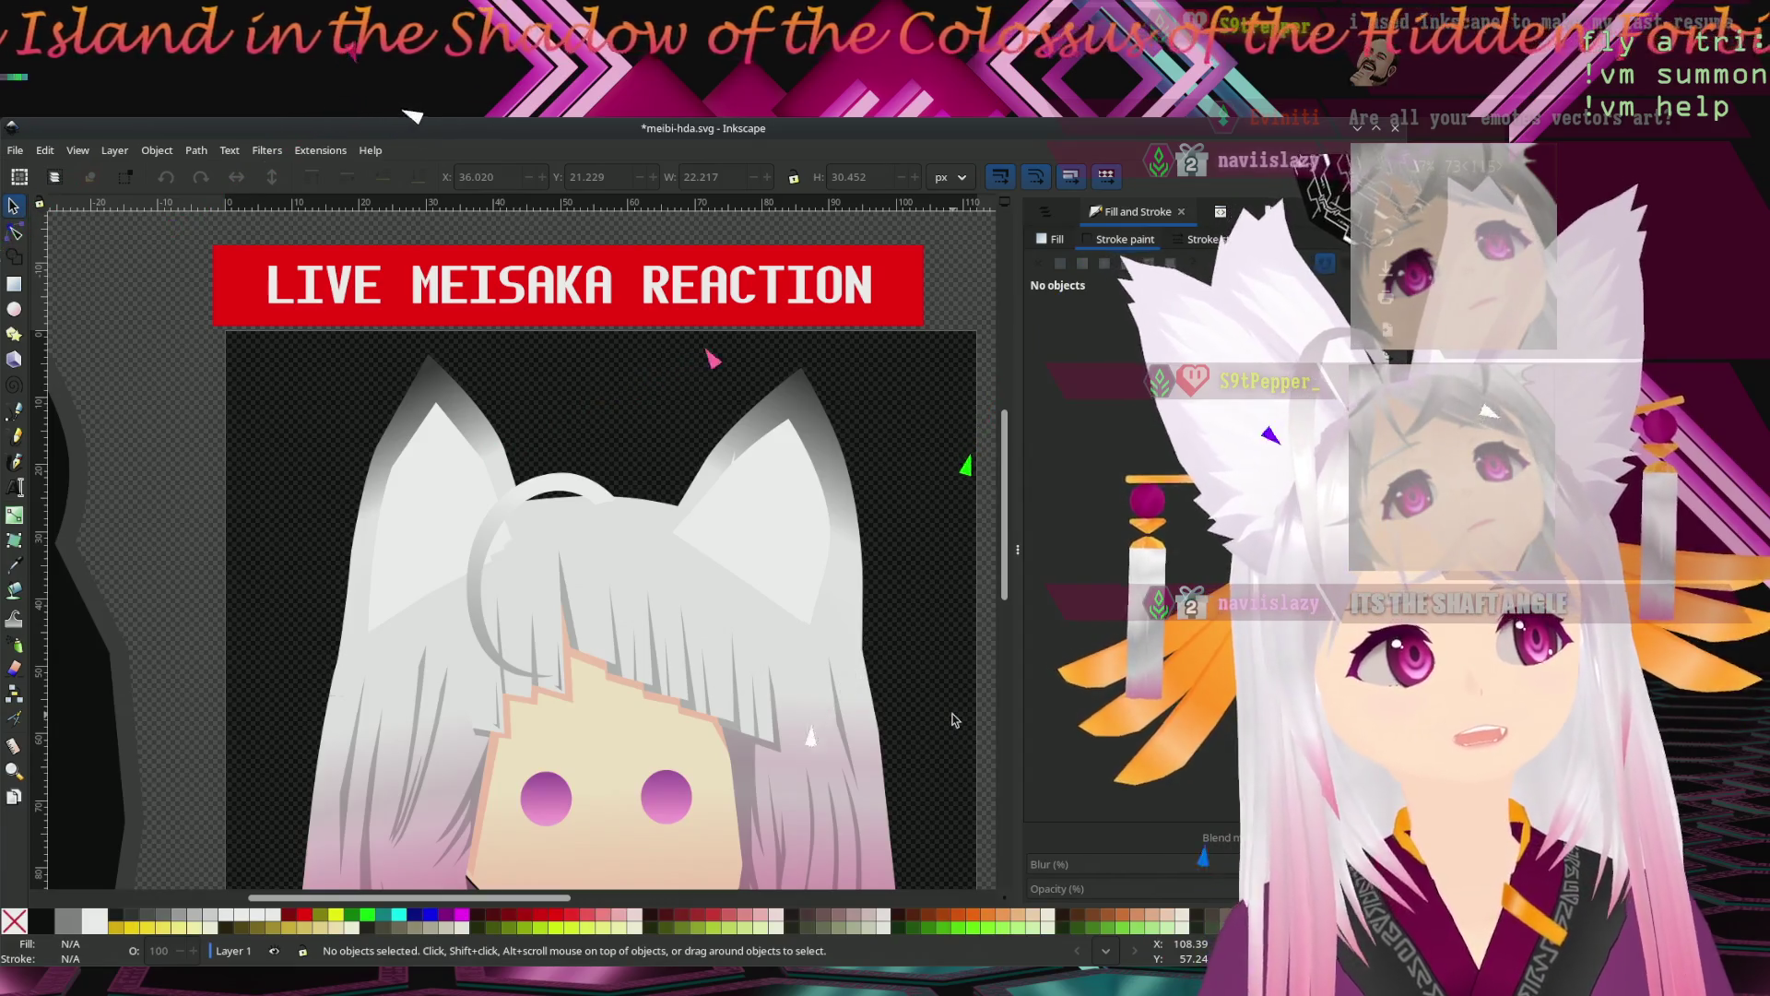
{"action": "scroll", "coordinate": [953, 718], "scroll_direction": "down", "scroll_amount": 1}
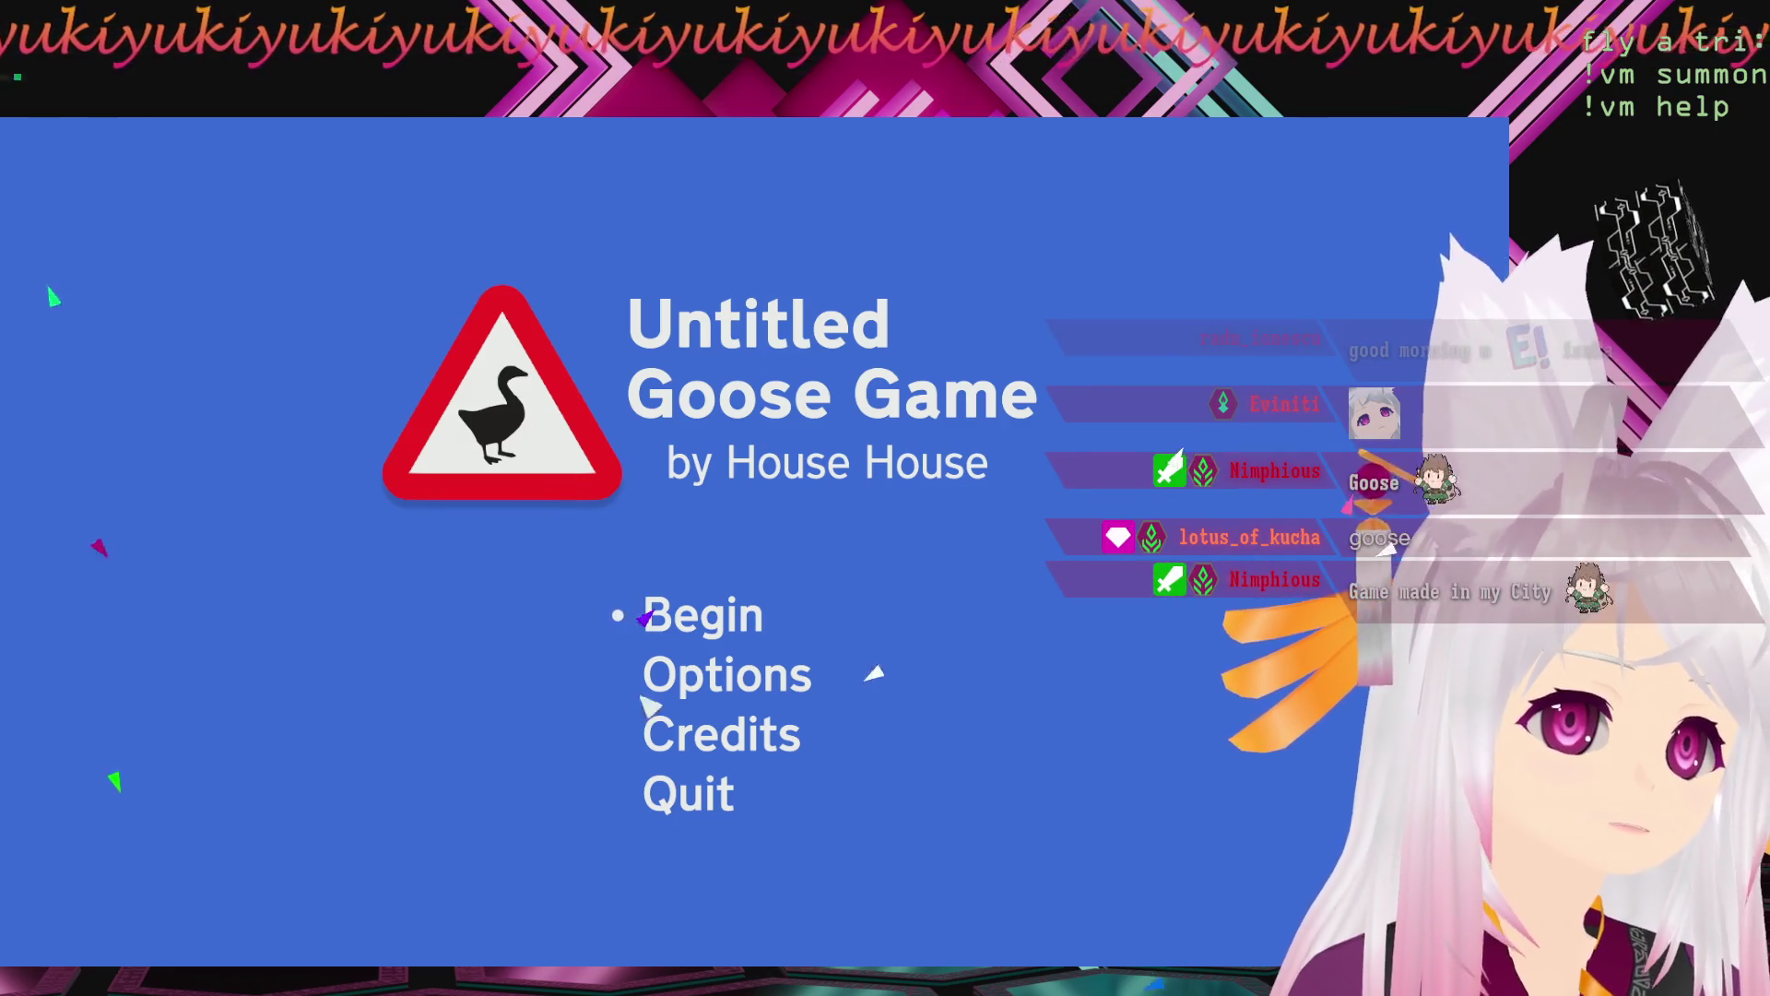
Set fullscreen to OFF in Options at 1920 × 1080, then return to the title menu.
{"action": "key", "text": "alt+Tab"}
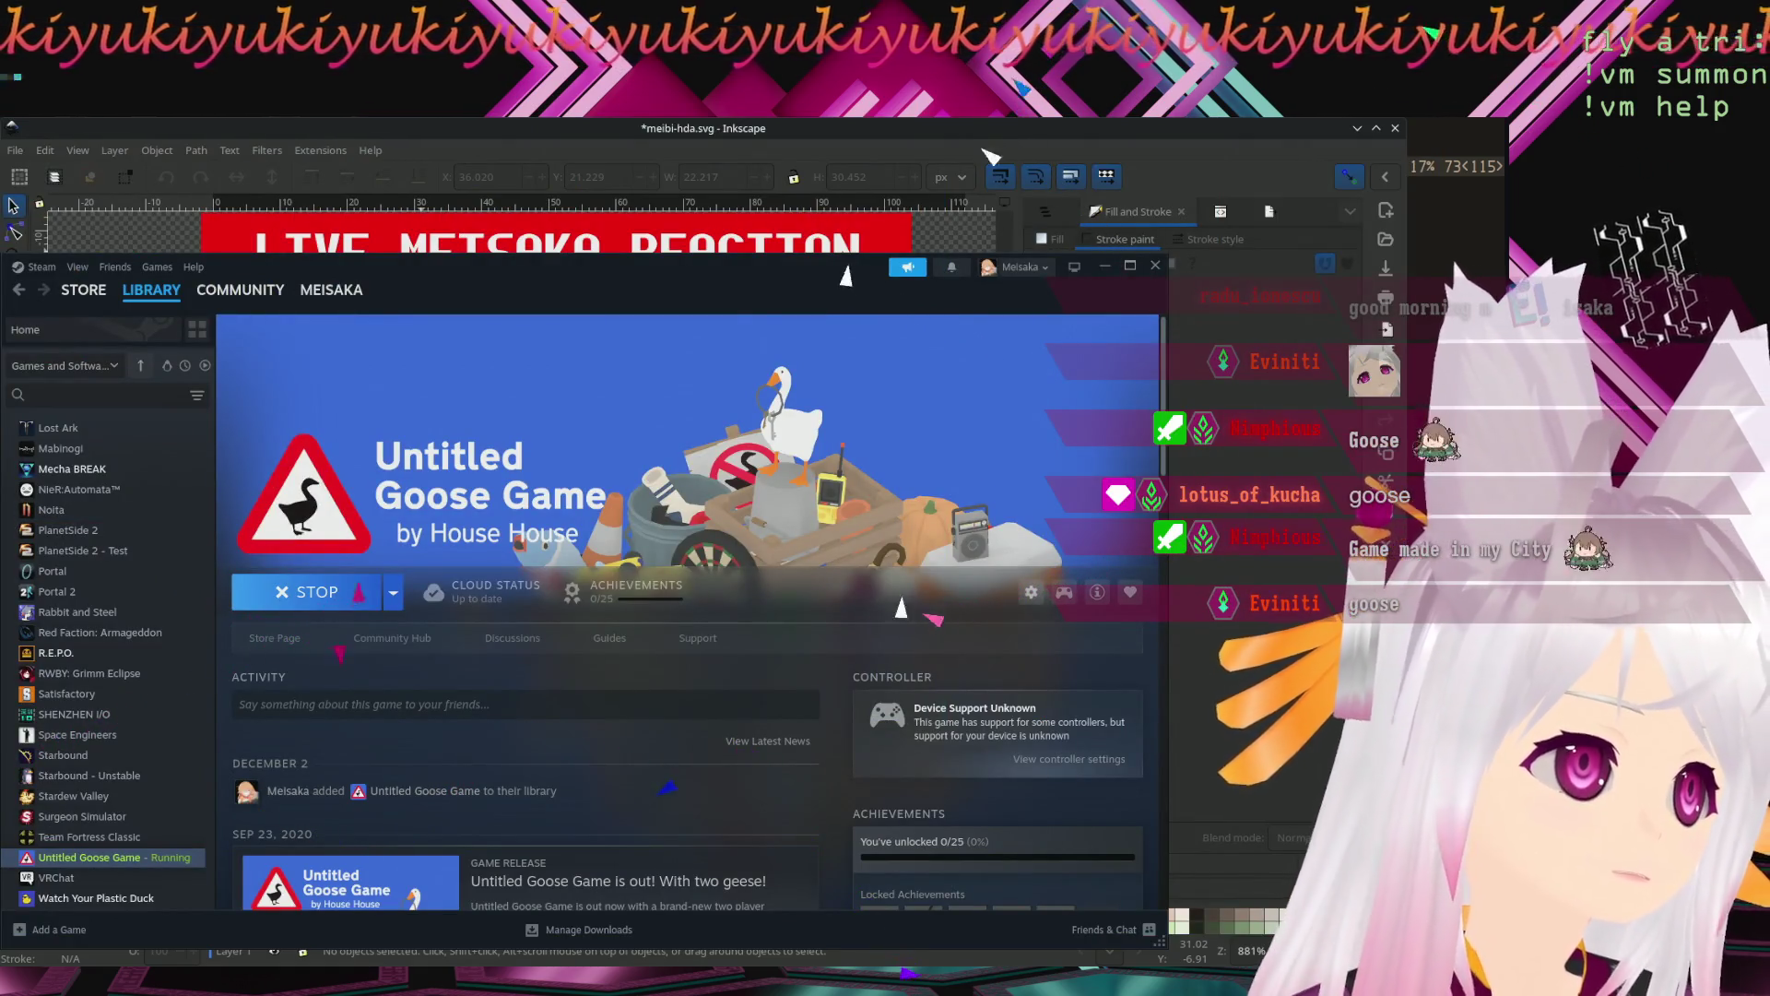
{"action": "key", "text": "alt+Tab"}
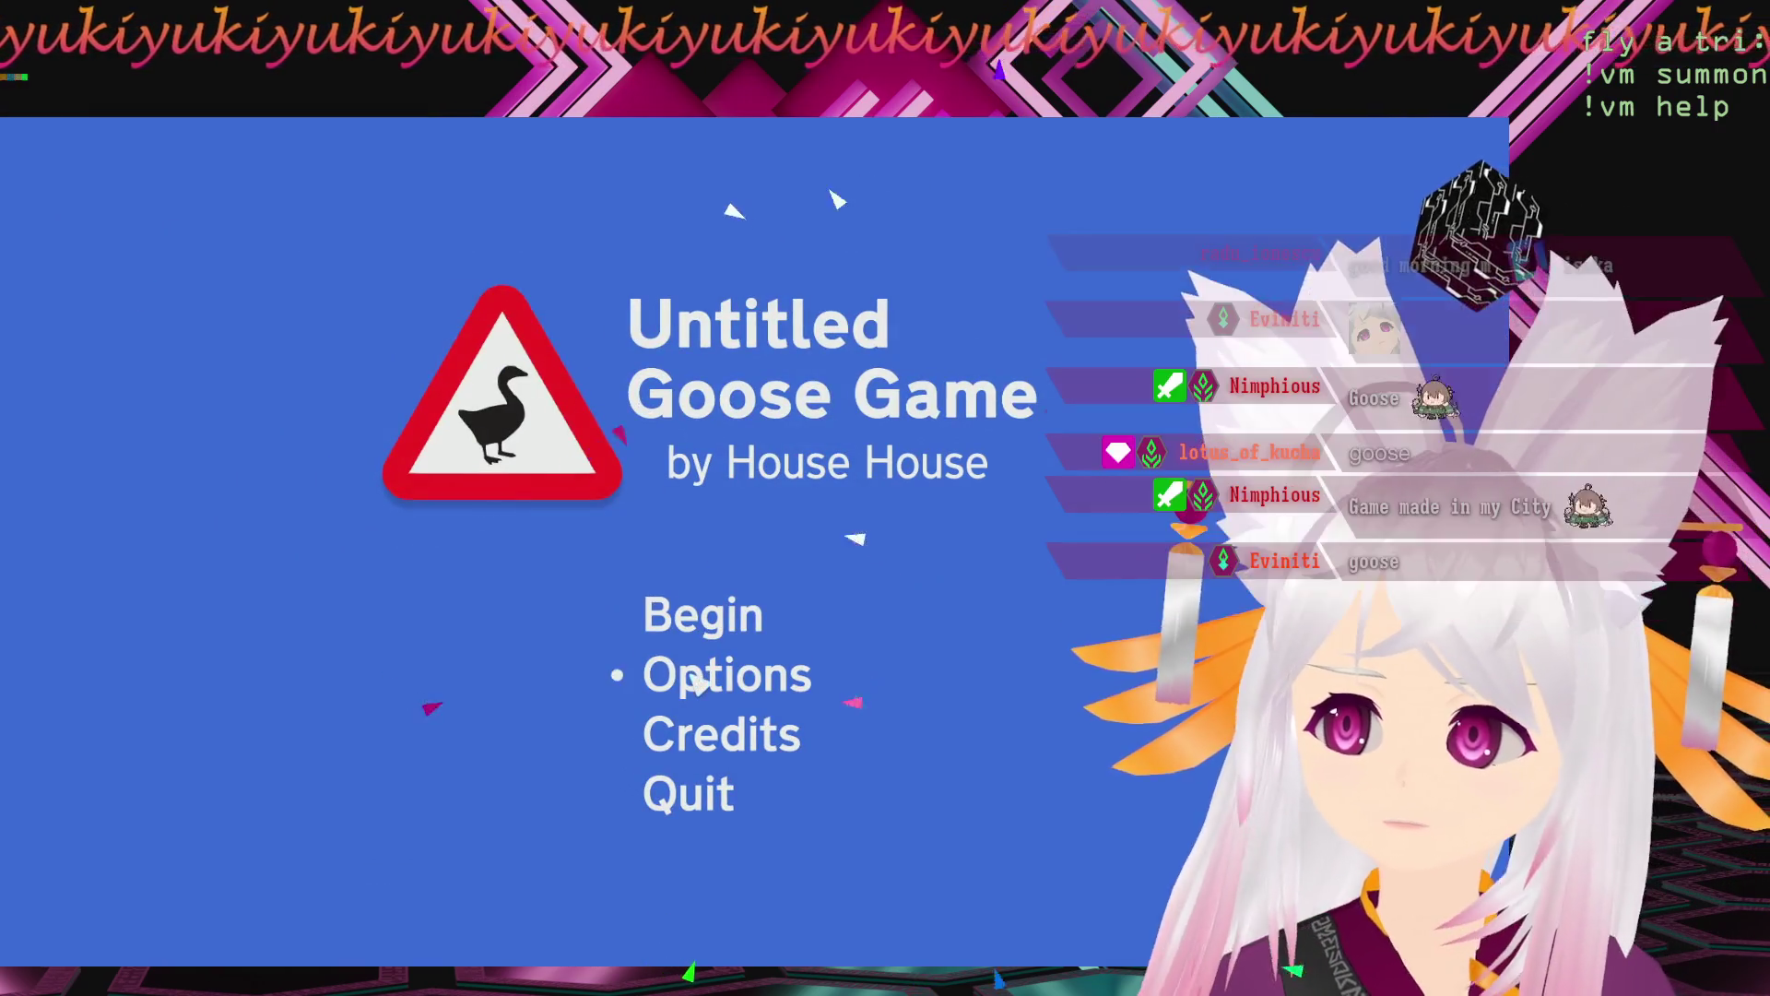
{"action": "left_click", "coordinate": [698, 682]}
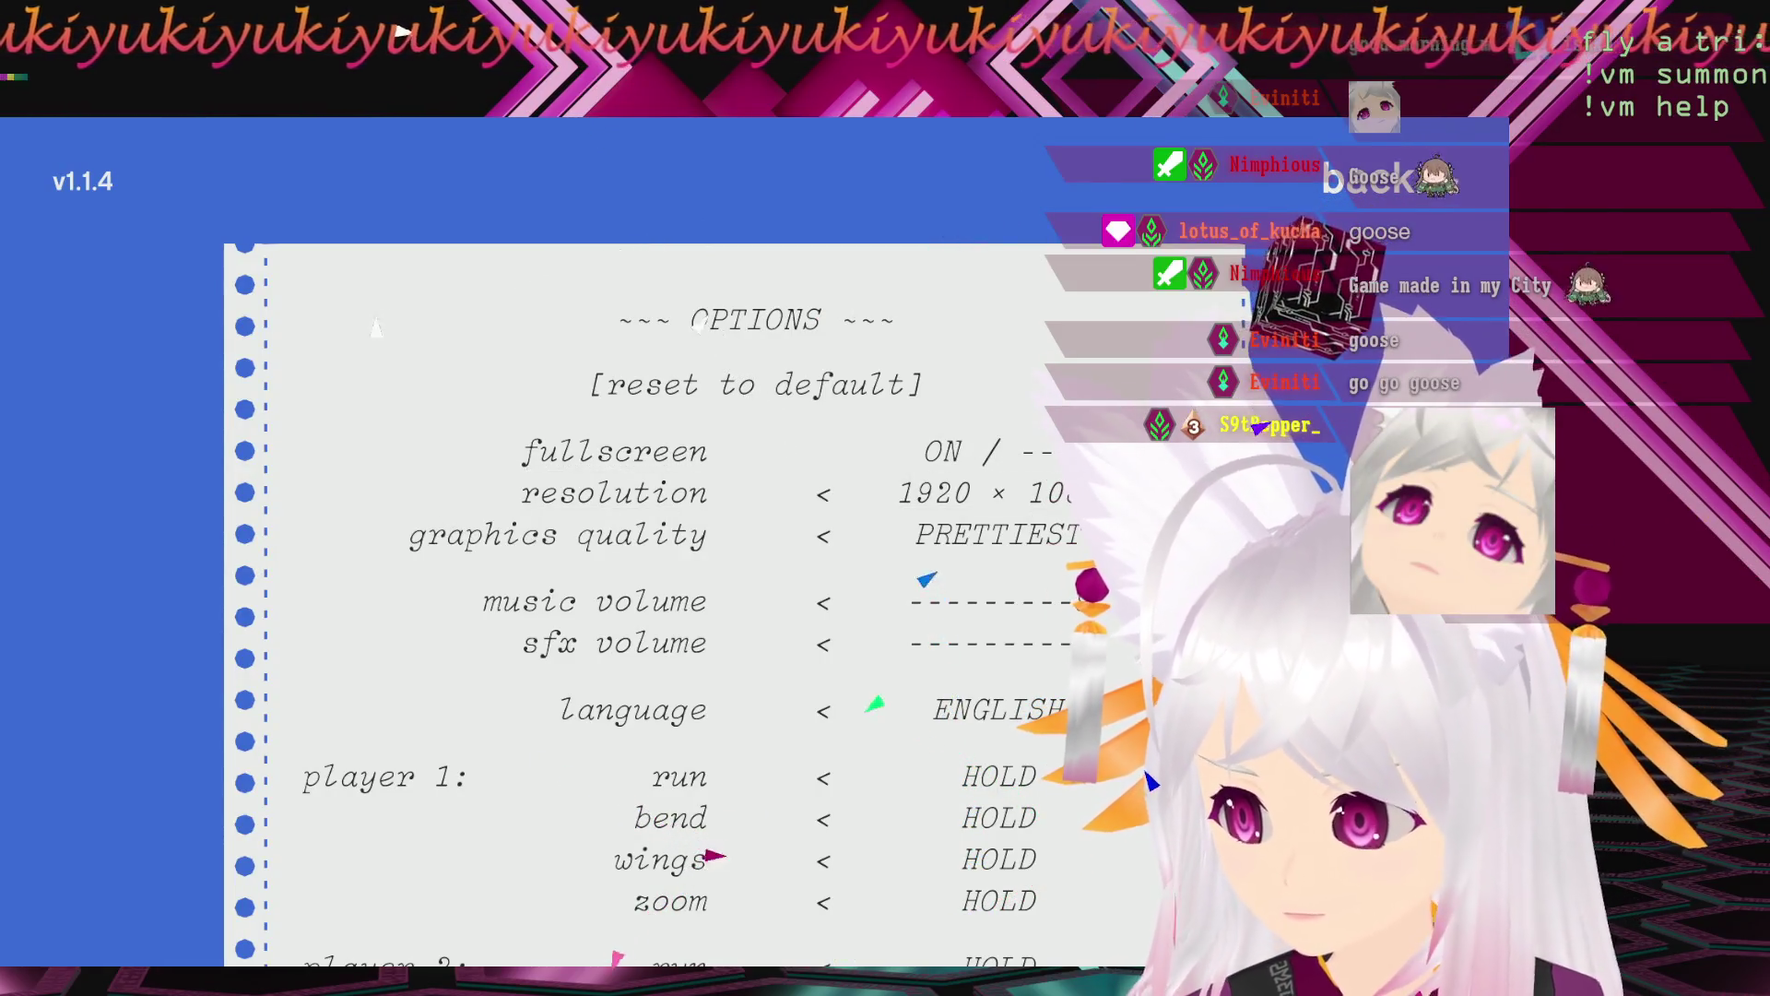
{"action": "key", "text": "Right"}
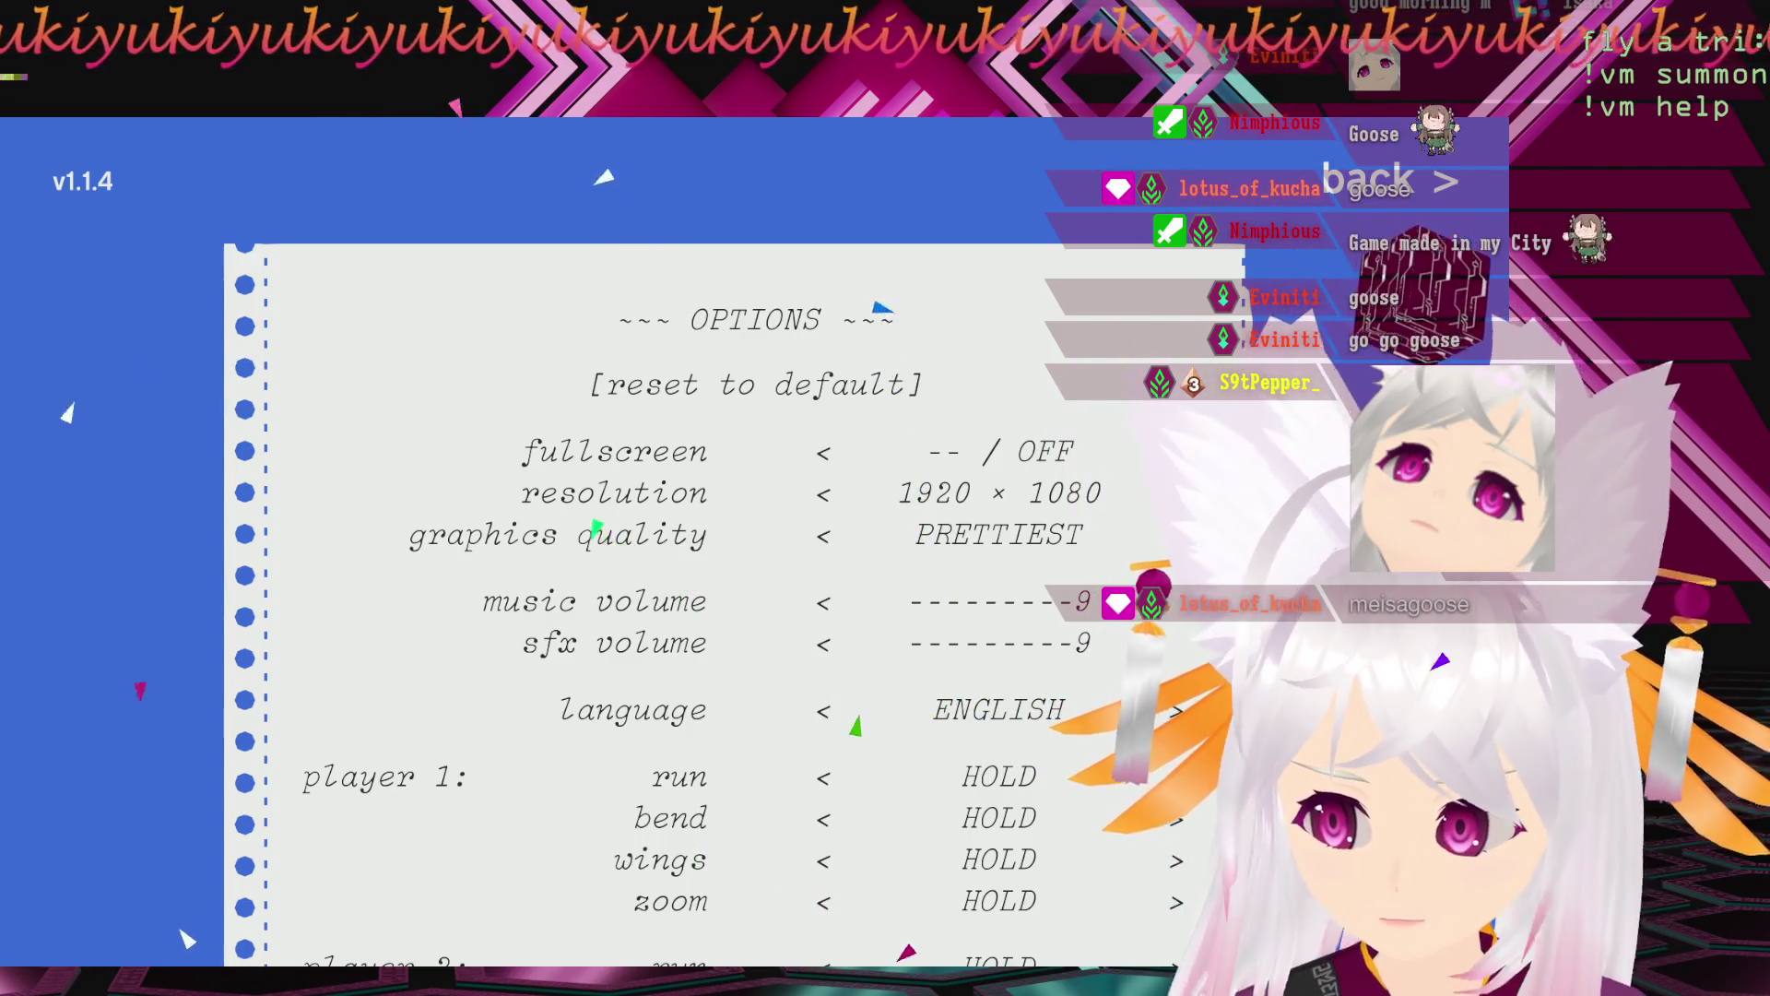
{"action": "key", "text": "alt+Tab"}
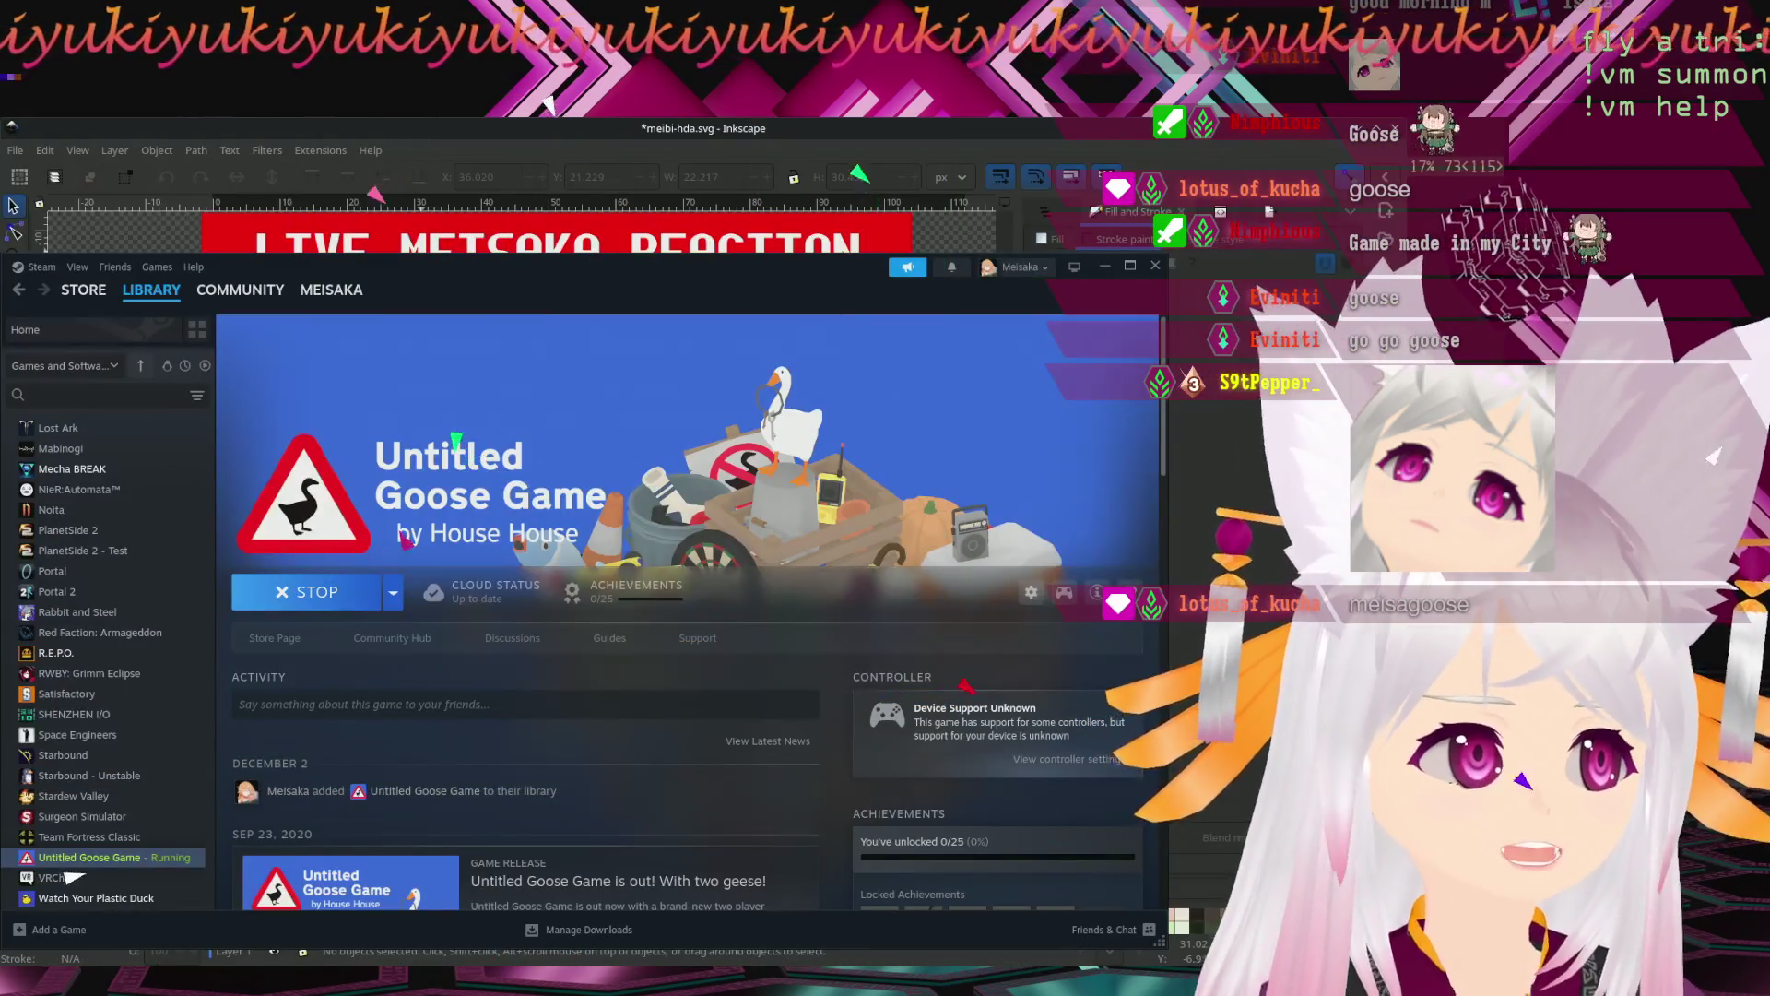
{"action": "key", "text": "alt+Tab"}
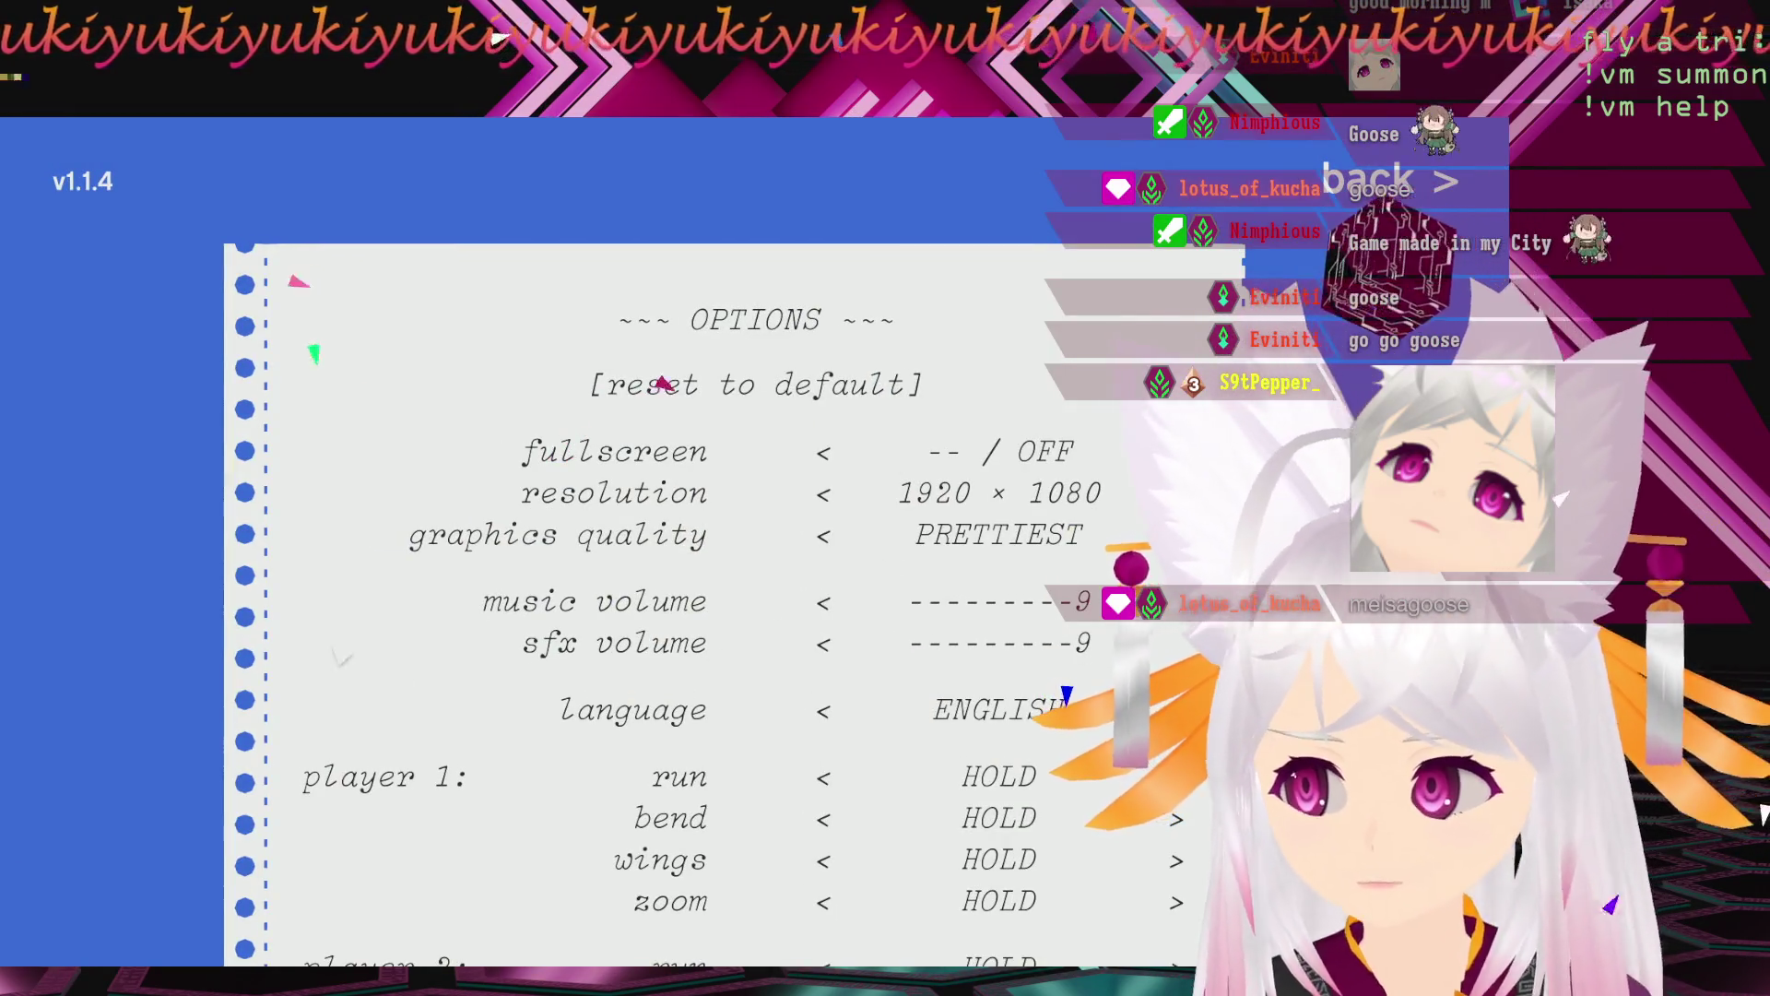
{"action": "scroll", "coordinate": [645, 350], "scroll_direction": "down", "scroll_amount": 10}
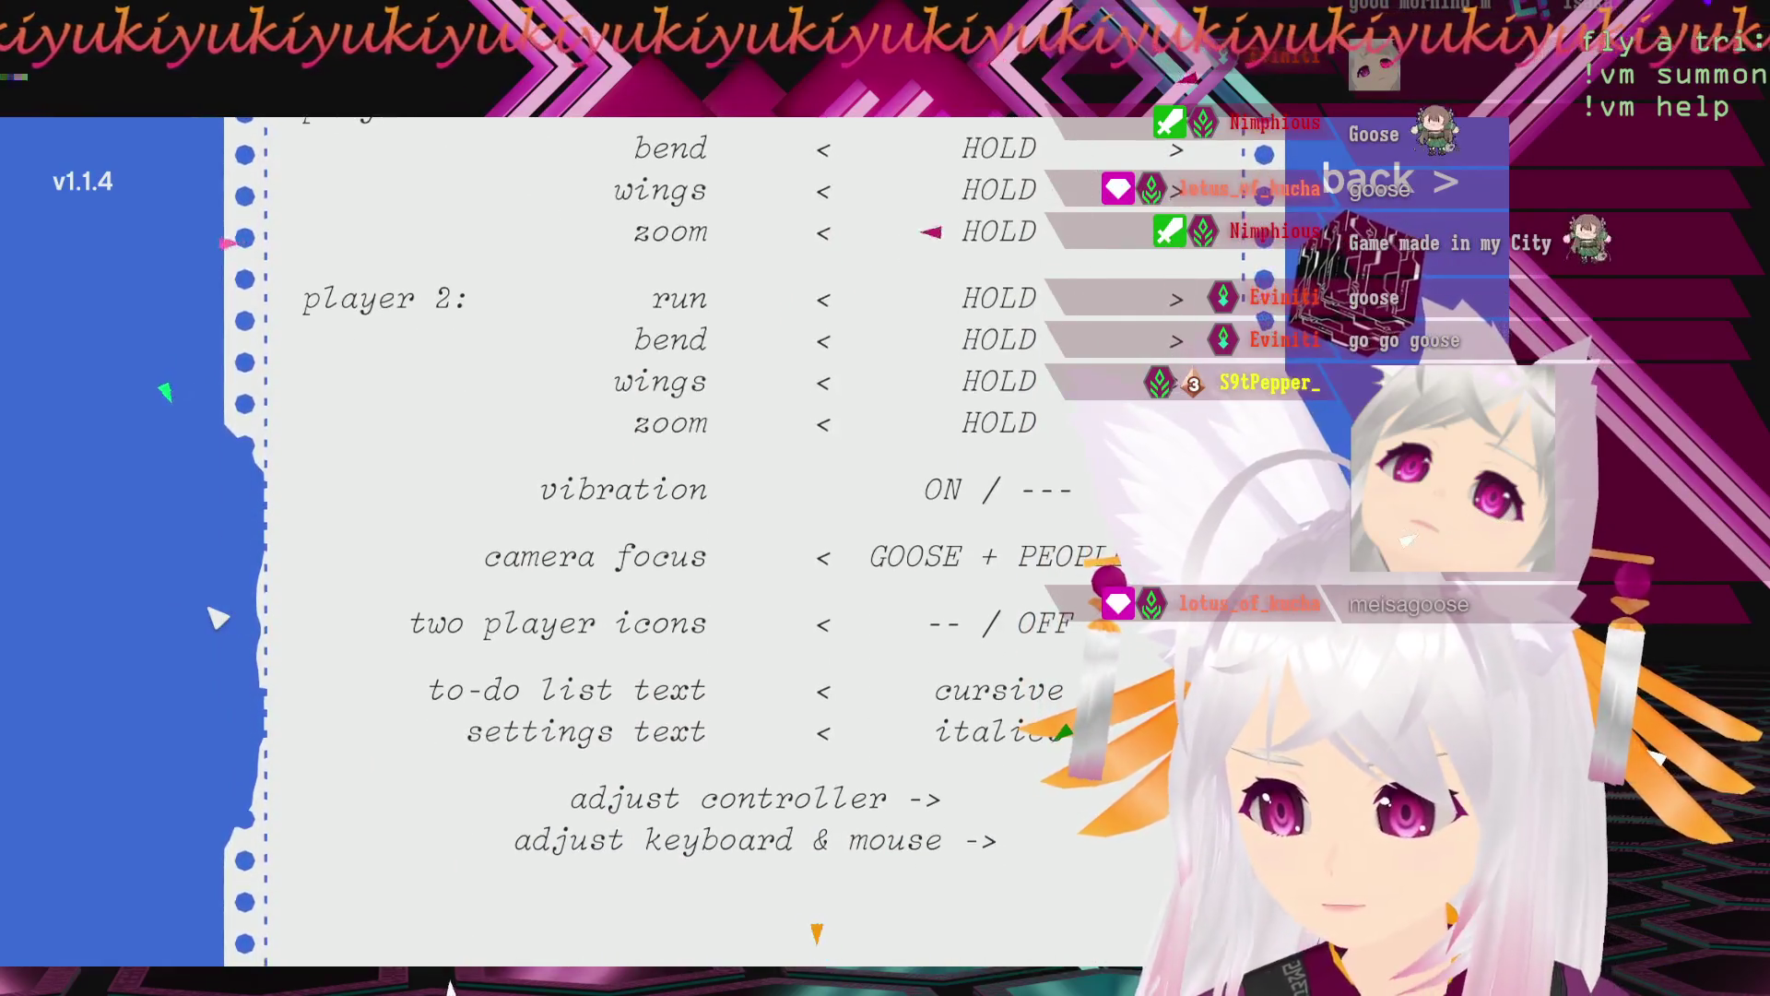
{"action": "scroll", "coordinate": [645, 553], "scroll_direction": "up", "scroll_amount": 10}
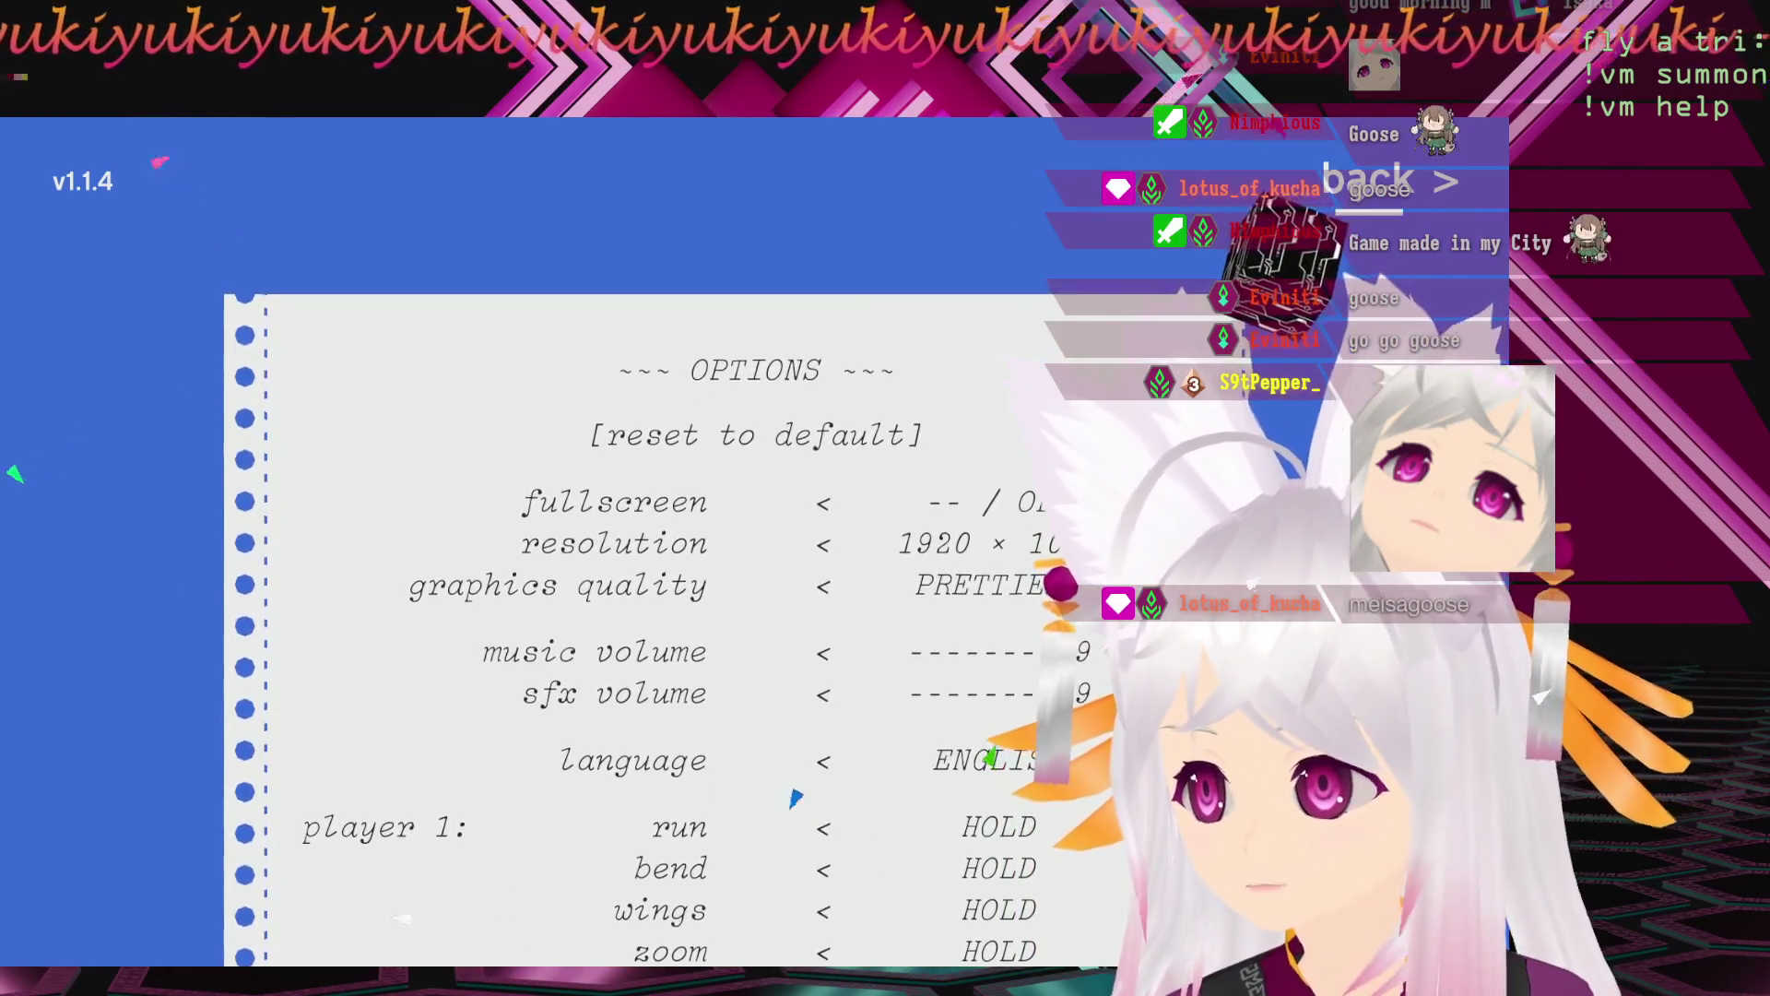
{"action": "key", "text": "Escape"}
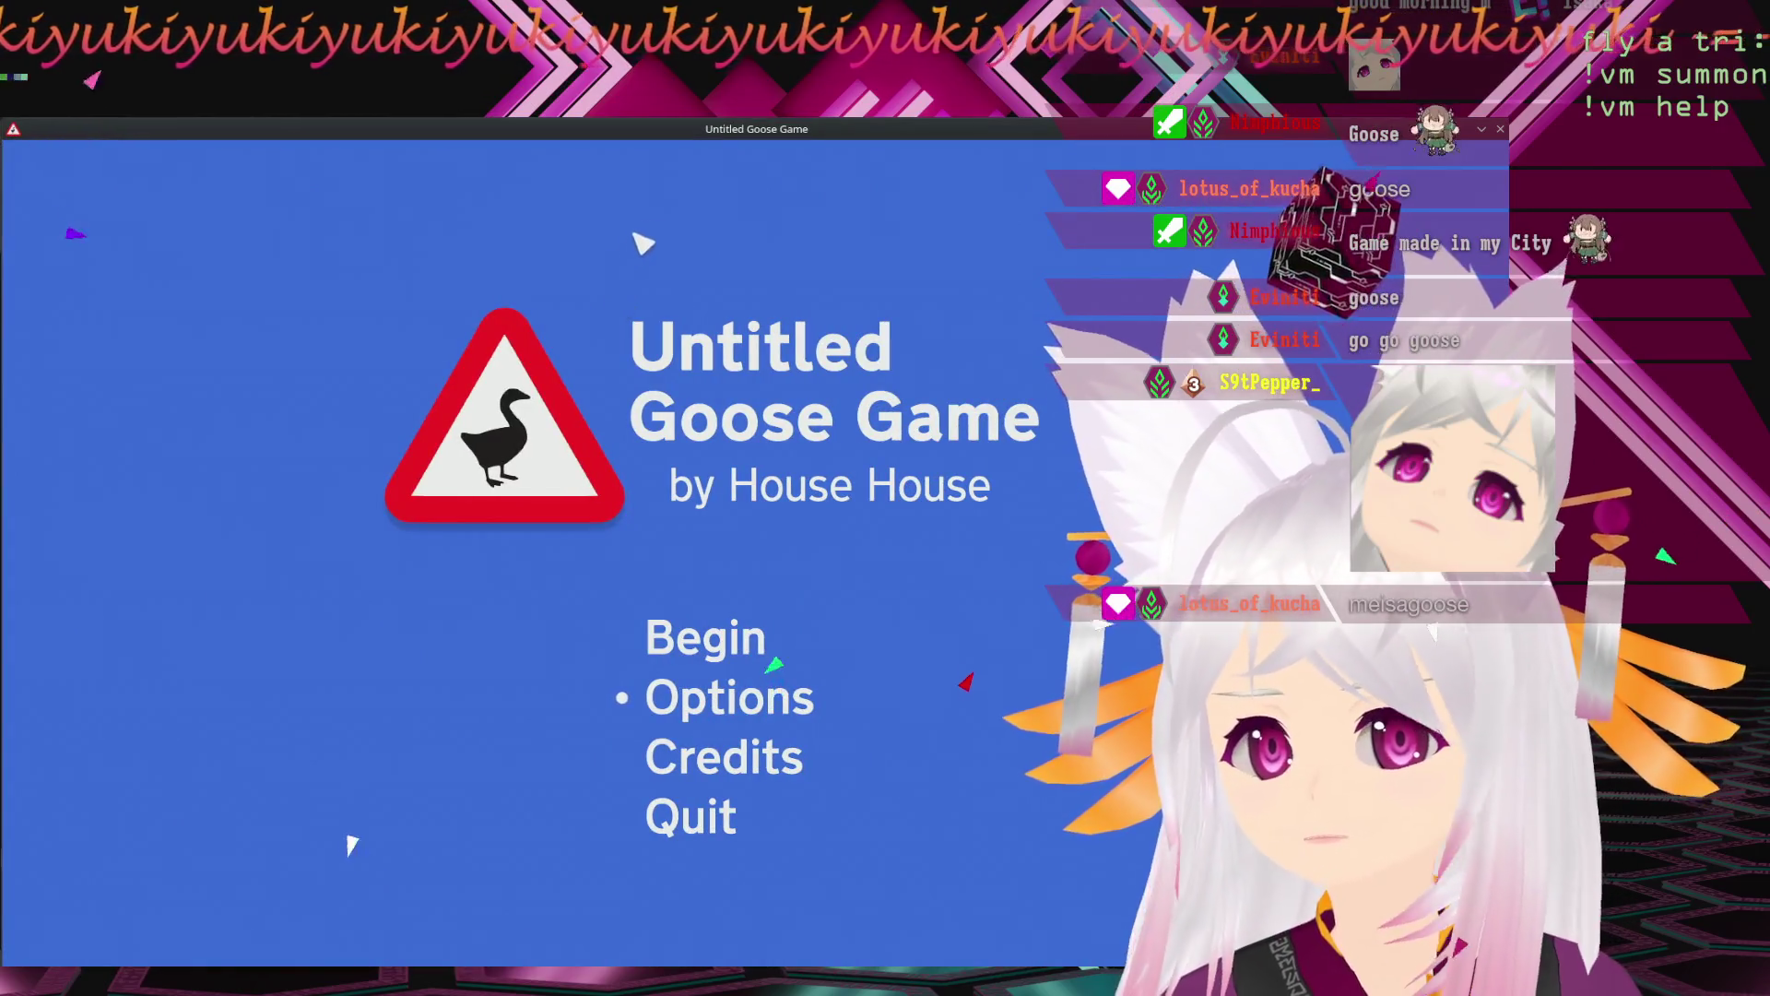
Remove the title bar and frame from the game window via More Actions.
{"action": "right_click", "coordinate": [766, 135]}
{"action": "mouse_move", "coordinate": [867, 204]}
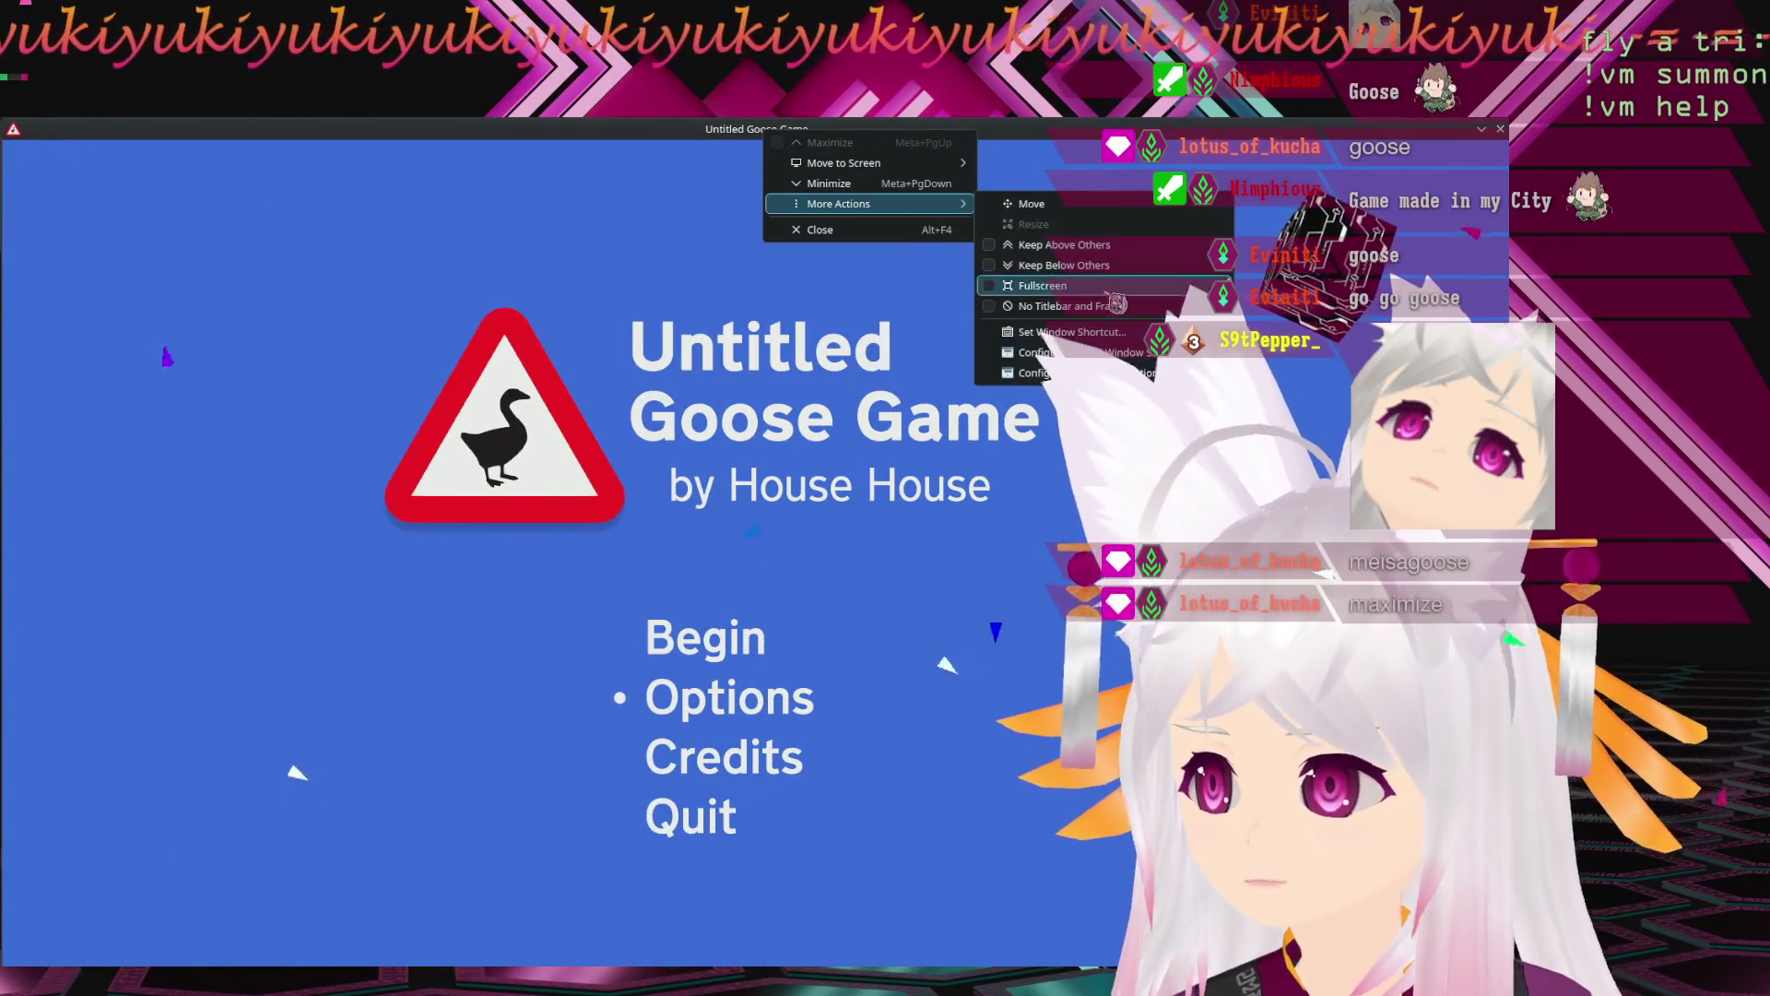
{"action": "left_click", "coordinate": [1004, 307]}
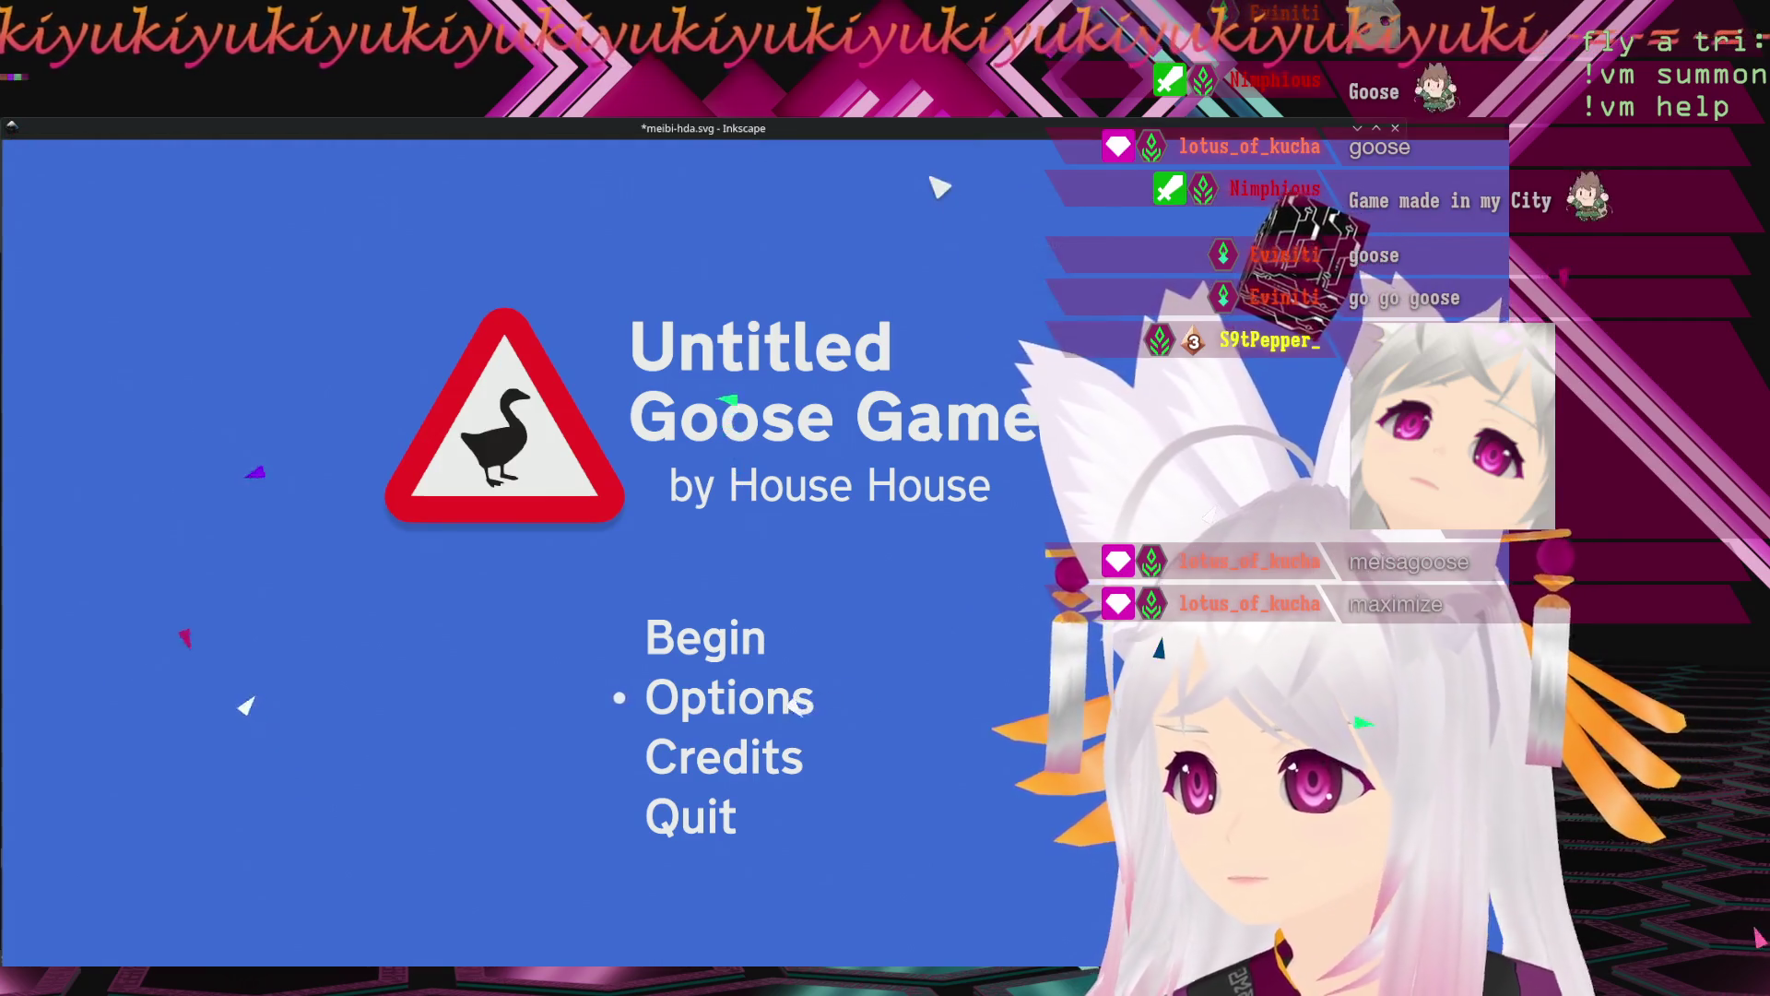
Remove the title bar and frame from the Inkscape window too.
{"action": "right_click", "coordinate": [931, 138]}
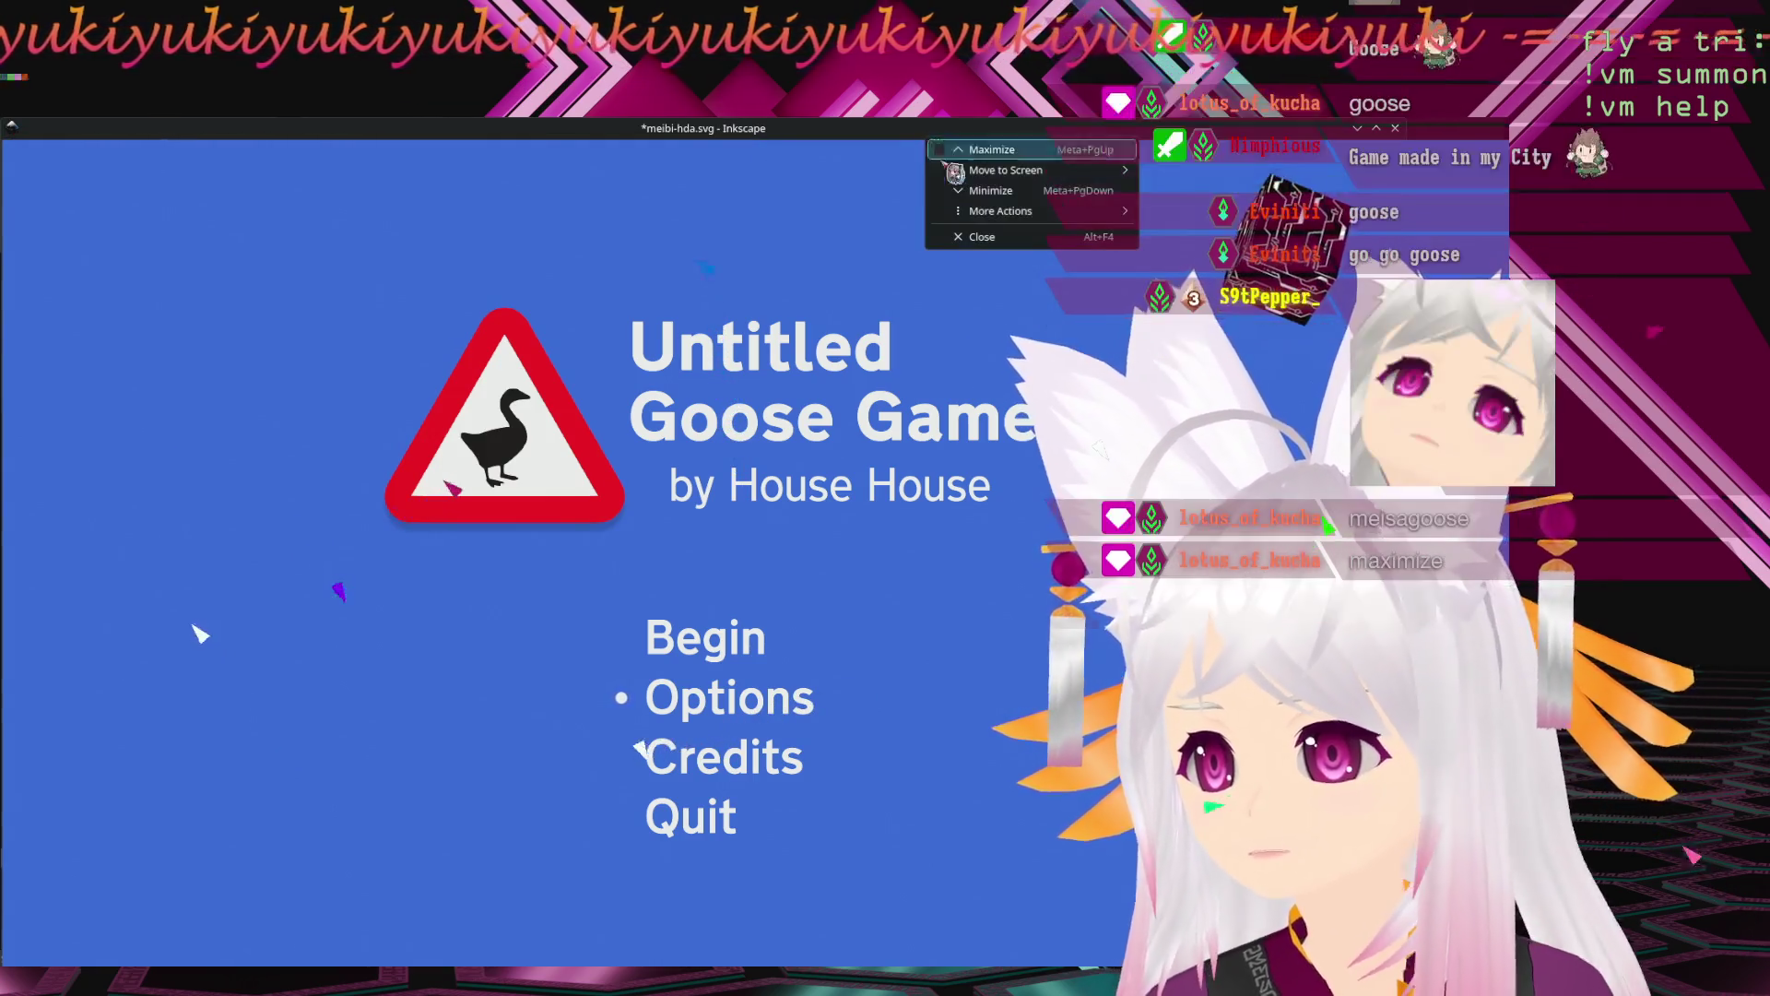
{"action": "mouse_move", "coordinate": [1069, 224]}
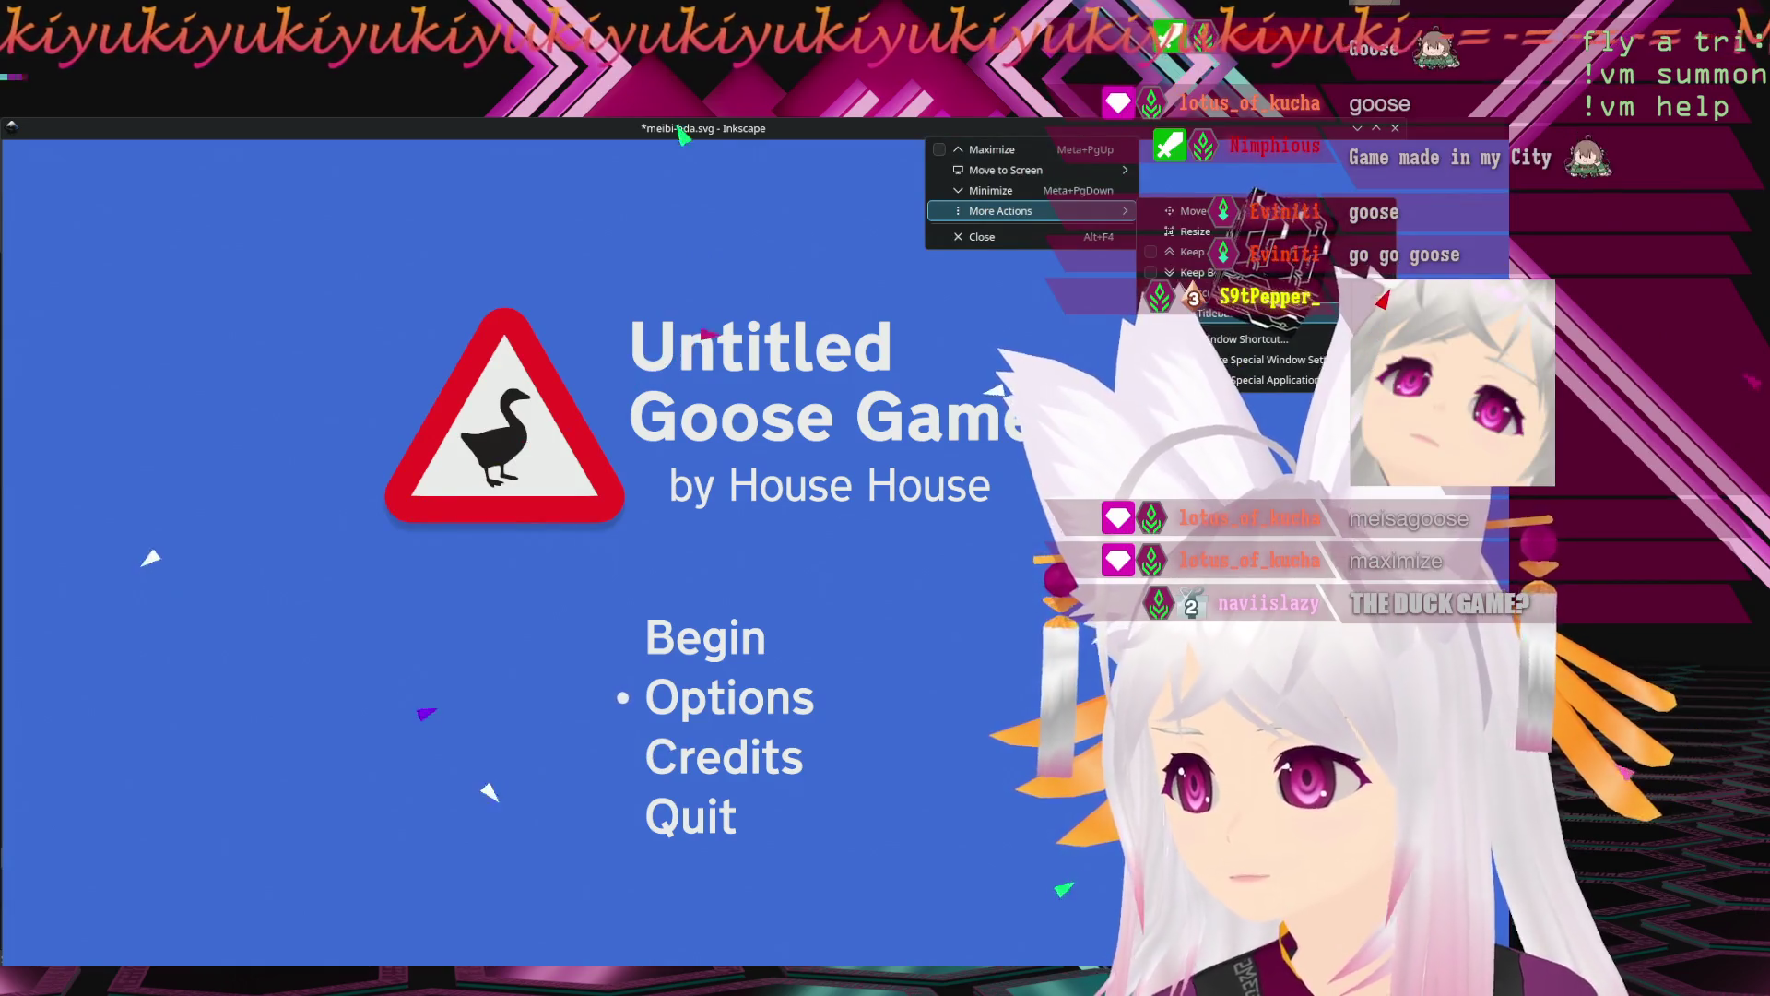
{"action": "left_click", "coordinate": [1235, 313]}
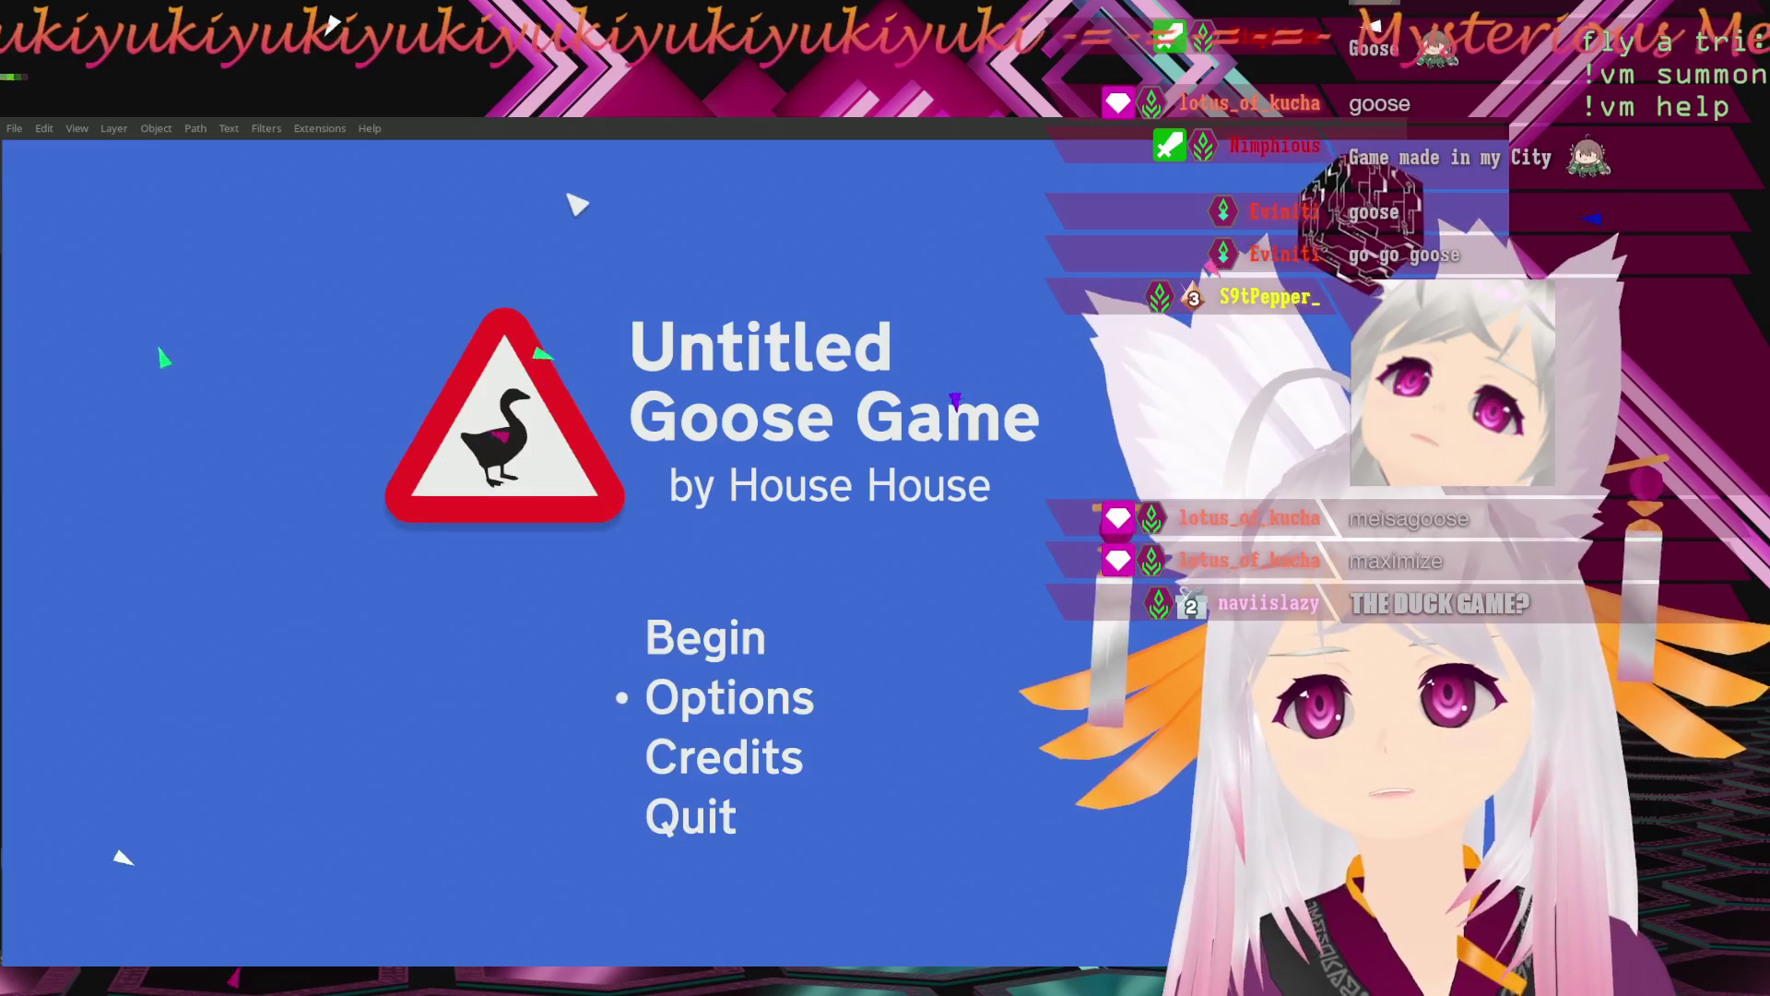
{"action": "key", "text": "alt+Tab"}
{"action": "key", "text": "alt+Tab"}
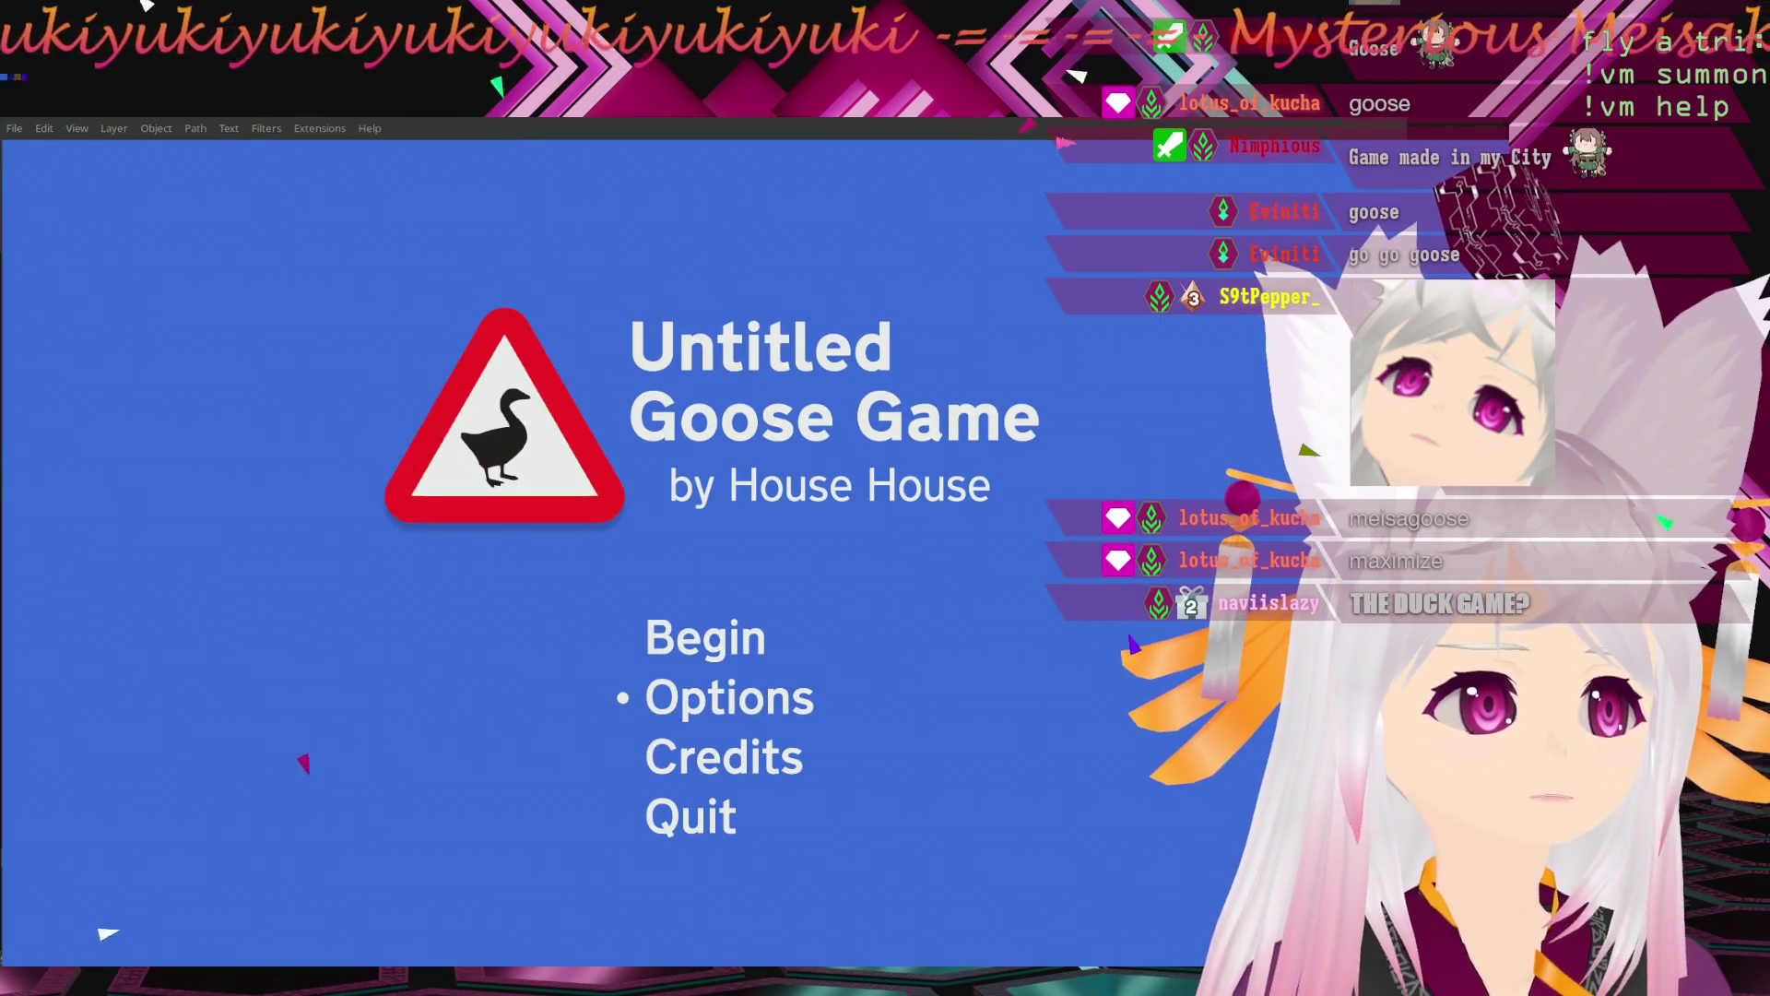